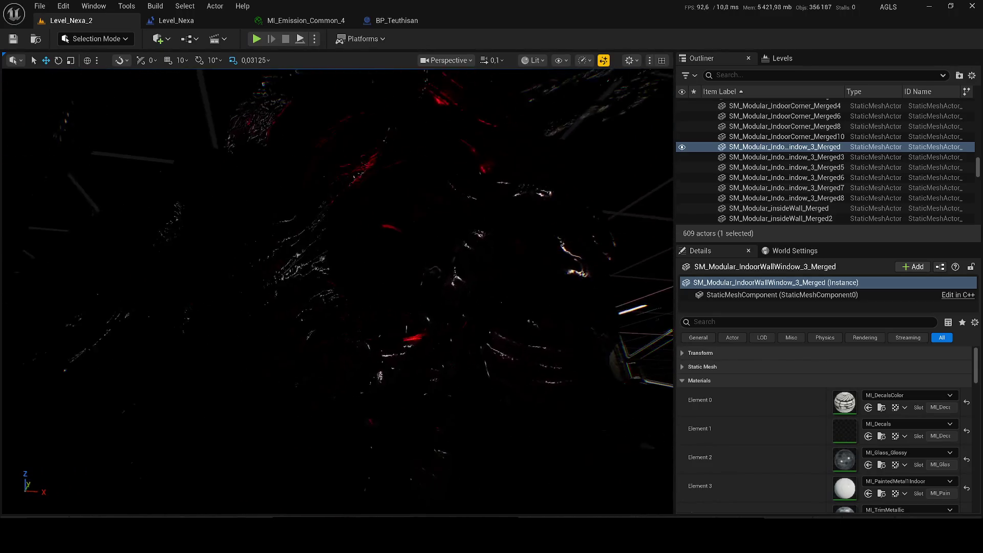
Add a new level sequence from the Cinematics toolbar menu and start browsing for a save folder.
{"action": "left_click", "coordinate": [218, 39]}
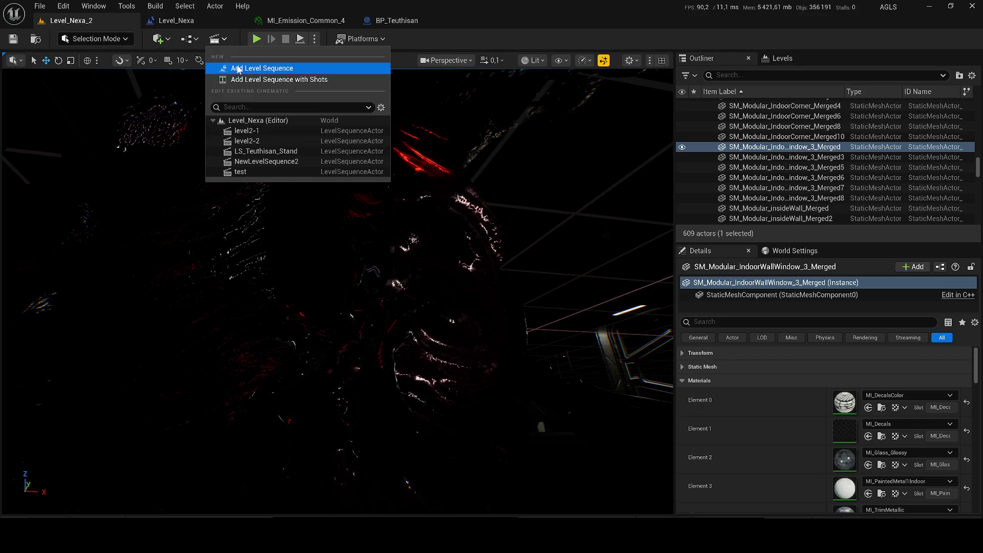
{"action": "left_click", "coordinate": [259, 69]}
{"action": "left_click", "coordinate": [489, 270]}
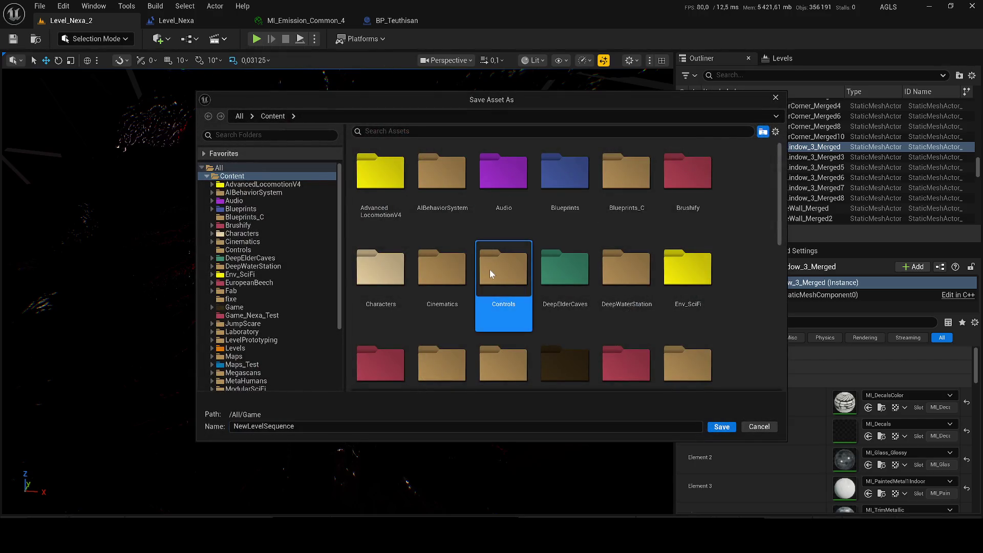
{"action": "scroll", "coordinate": [489, 269], "scroll_direction": "down", "scroll_amount": 10}
{"action": "left_click", "coordinate": [560, 275]}
{"action": "left_click", "coordinate": [442, 255]}
{"action": "scroll", "coordinate": [508, 285], "scroll_direction": "down", "scroll_amount": 1}
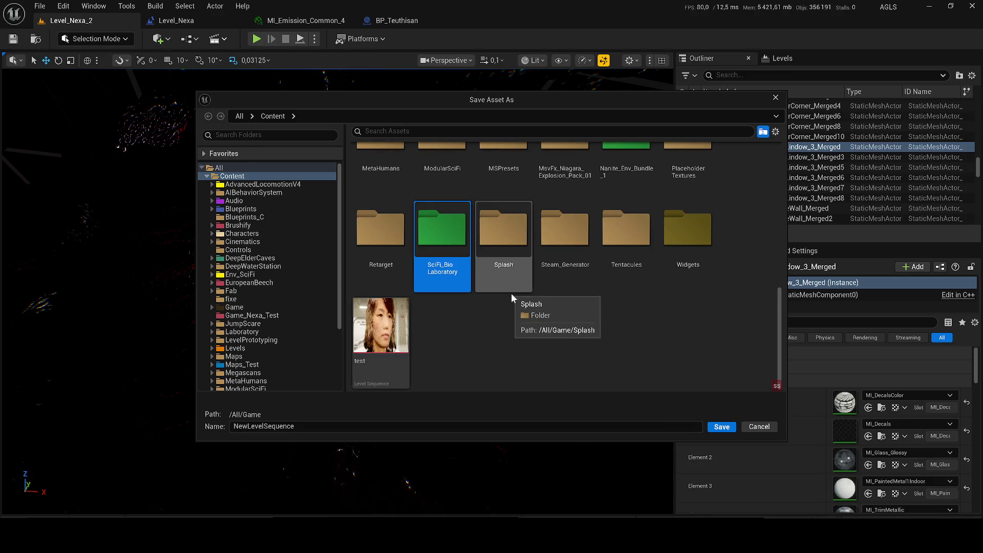
Navigate the save location to Cinematics > Level_Nexa > Level-2 and go to the name field.
{"action": "left_click", "coordinate": [253, 241]}
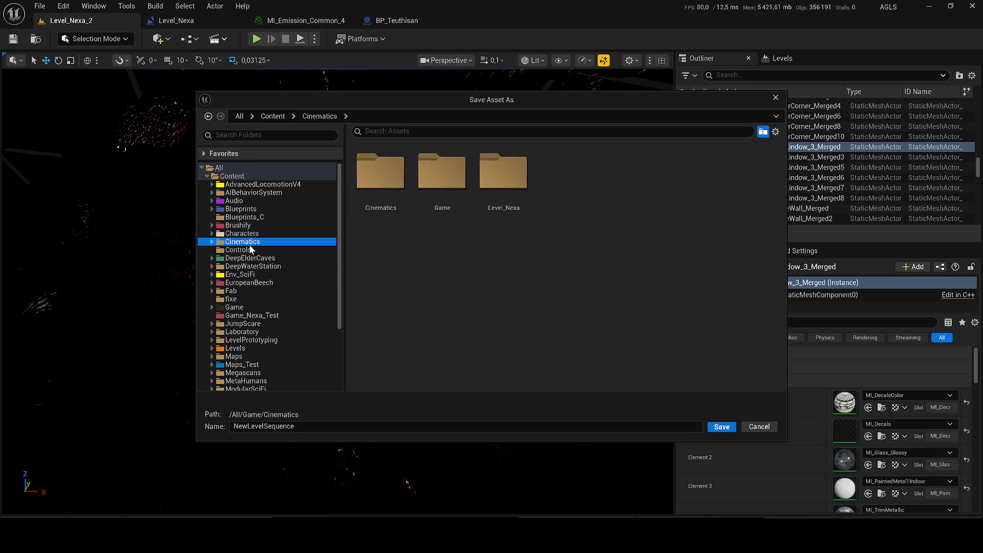
{"action": "left_click", "coordinate": [445, 185]}
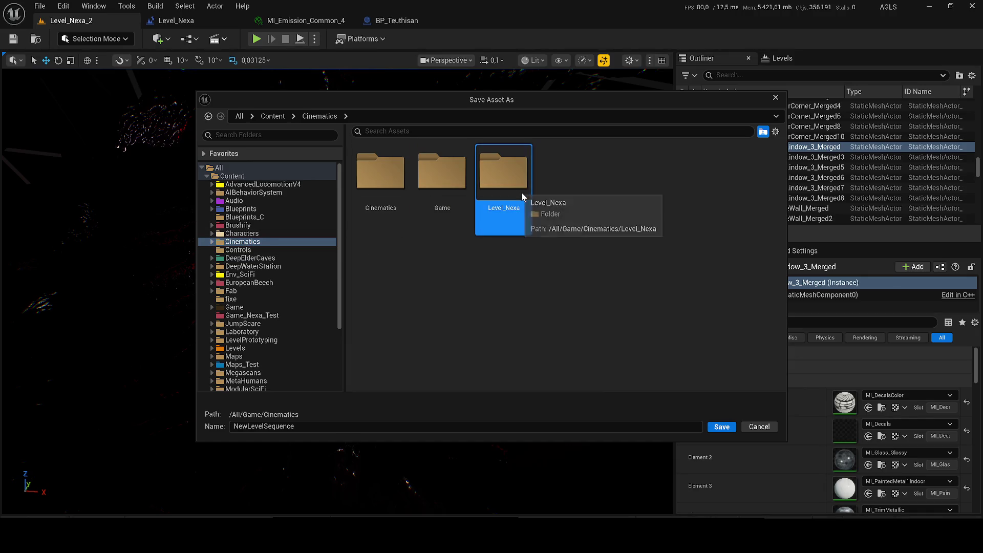
{"action": "double_click", "coordinate": [520, 194]}
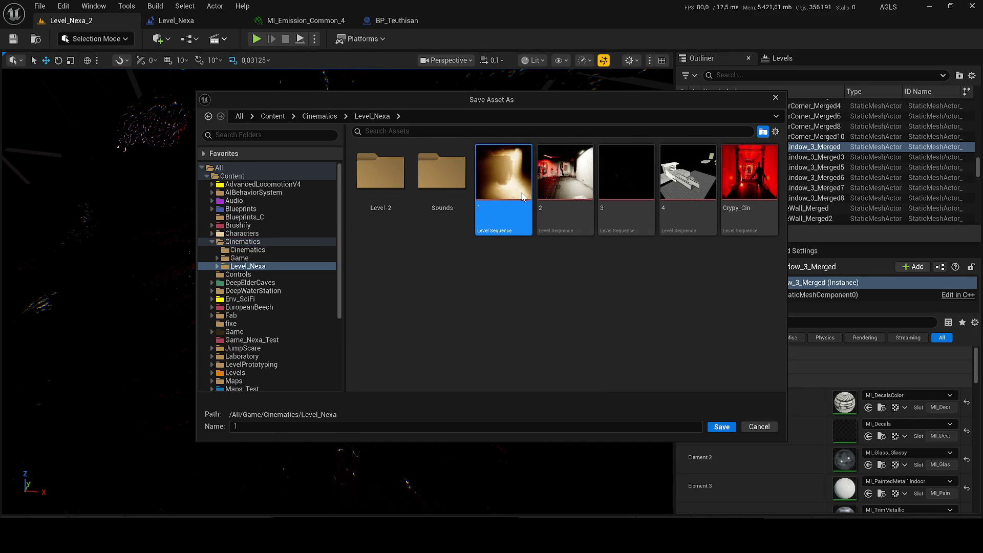
{"action": "double_click", "coordinate": [395, 192]}
{"action": "right_click", "coordinate": [477, 267]}
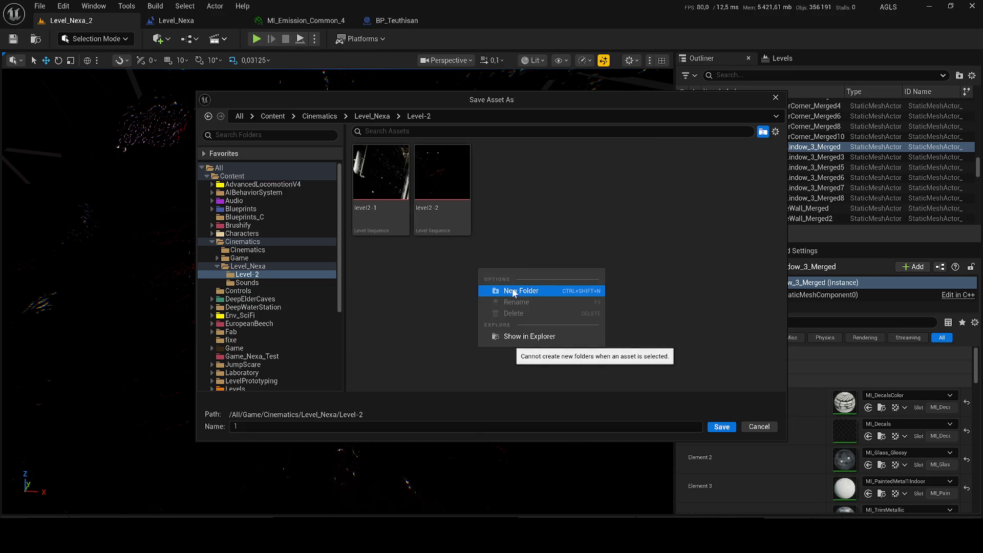
{"action": "left_click", "coordinate": [236, 427]}
Name the sequence level2-3-screamer, correcting a typo, and save it in Level-2.
{"action": "type", "text": "level"}
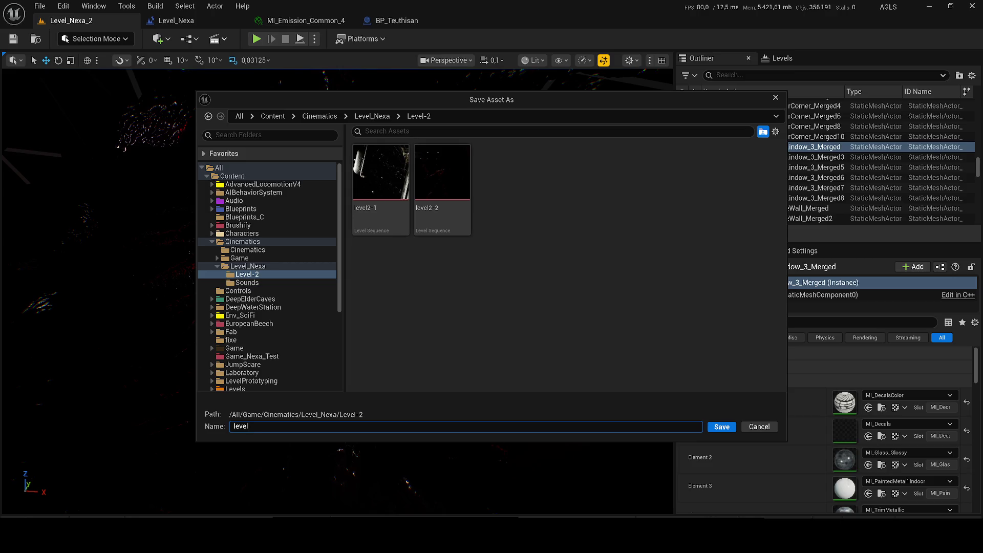
{"action": "type", "text": "3-3-"}
{"action": "key", "text": "BackSpace"}
{"action": "key", "text": "BackSpace"}
{"action": "key", "text": "BackSpace"}
{"action": "type", "text": "2-3-"}
{"action": "type", "text": "scre"}
{"action": "type", "text": "amer"}
{"action": "key", "text": "Return"}
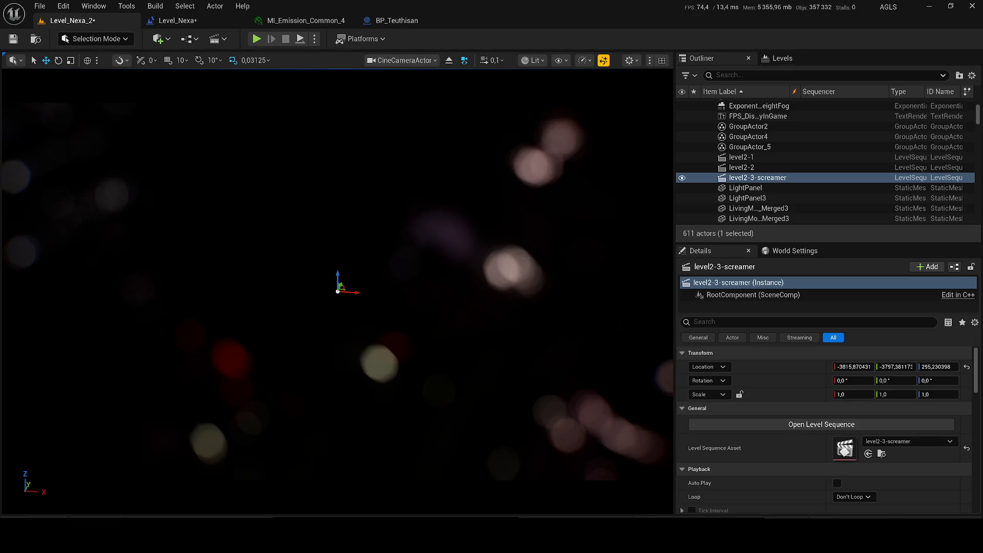
Keyframe the cine camera's location, rotation and scale, then toggle game view.
{"action": "key", "text": "s"}
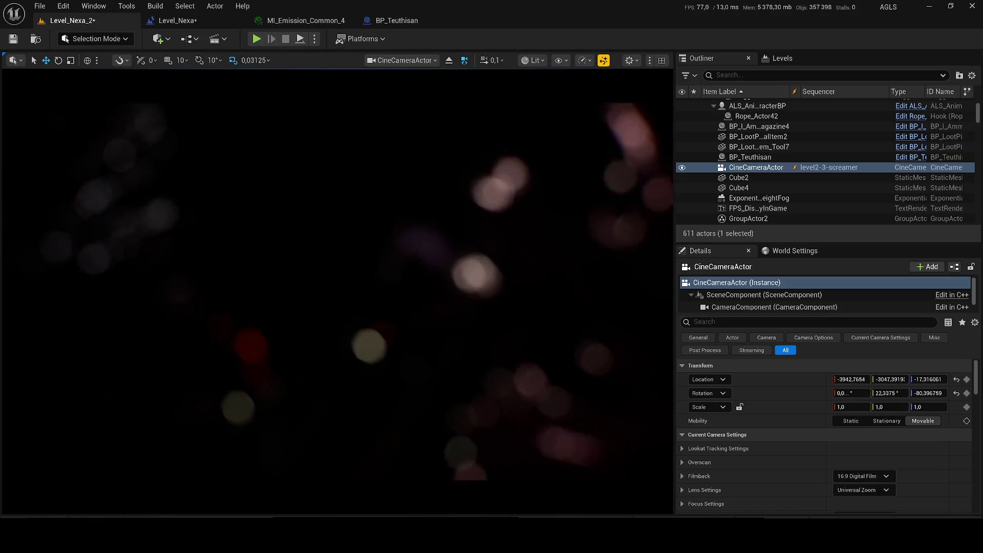
{"action": "key", "text": "g"}
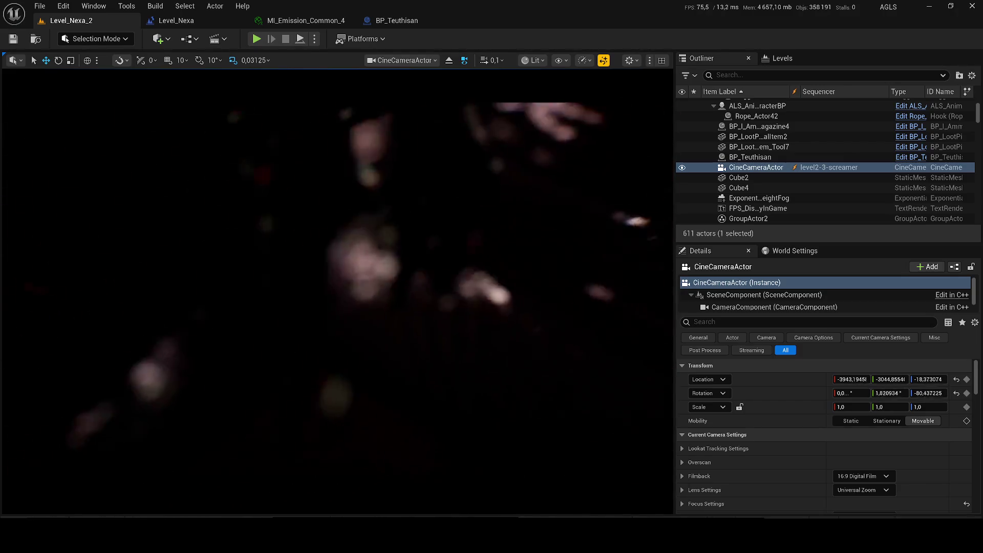
Preview the shot through the cine camera in game view, then stop piloting it.
{"action": "key", "text": "g"}
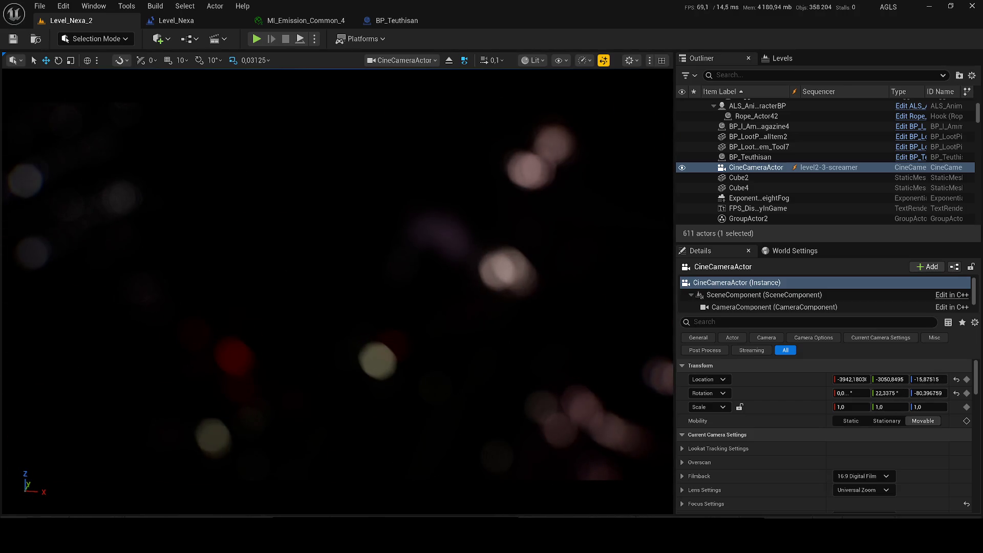
{"action": "key", "text": "ctrl+shift+p"}
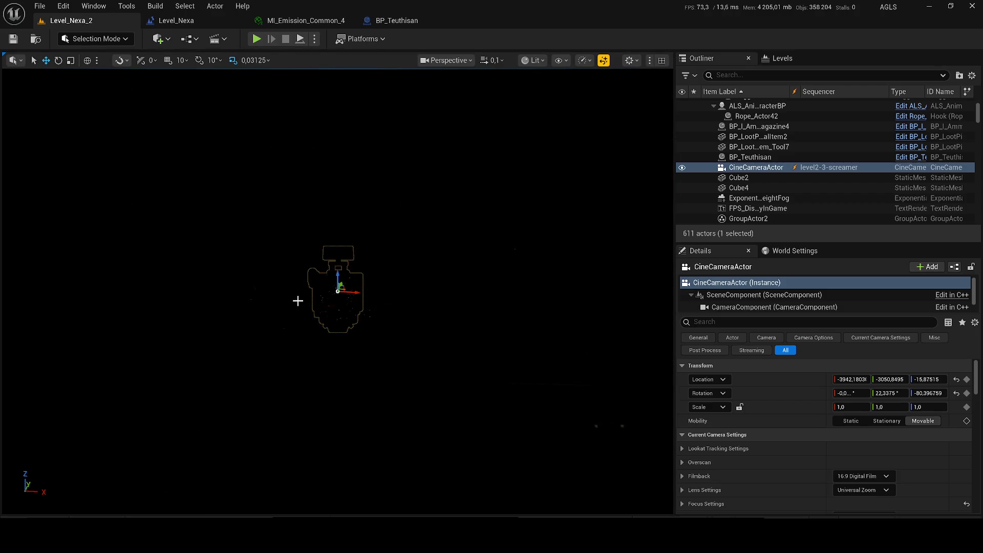
Switch the viewport to Unlit and fly close to the creature, then restore the gizmos.
{"action": "left_click", "coordinate": [537, 60]}
{"action": "left_click", "coordinate": [556, 112]}
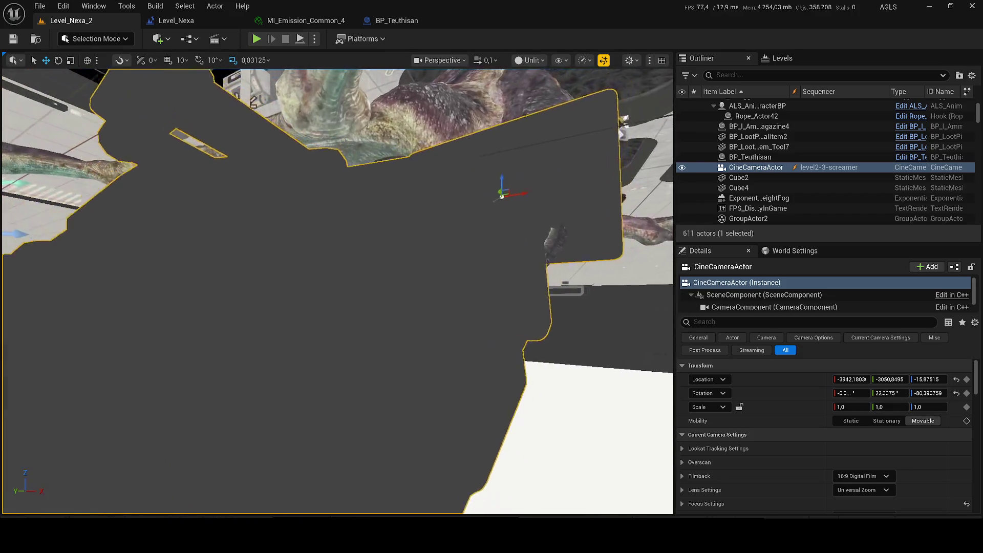
{"action": "key", "text": "s"}
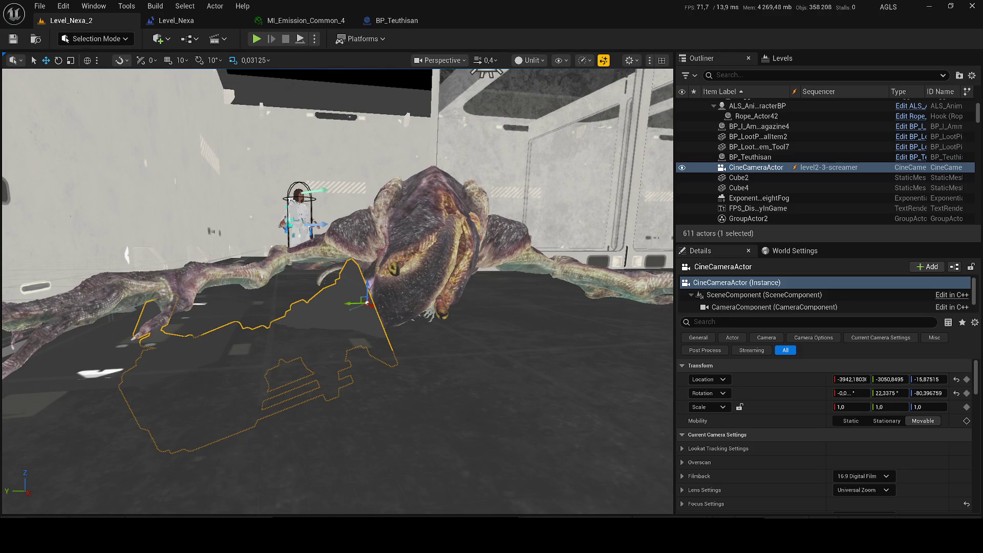
{"action": "key", "text": "w"}
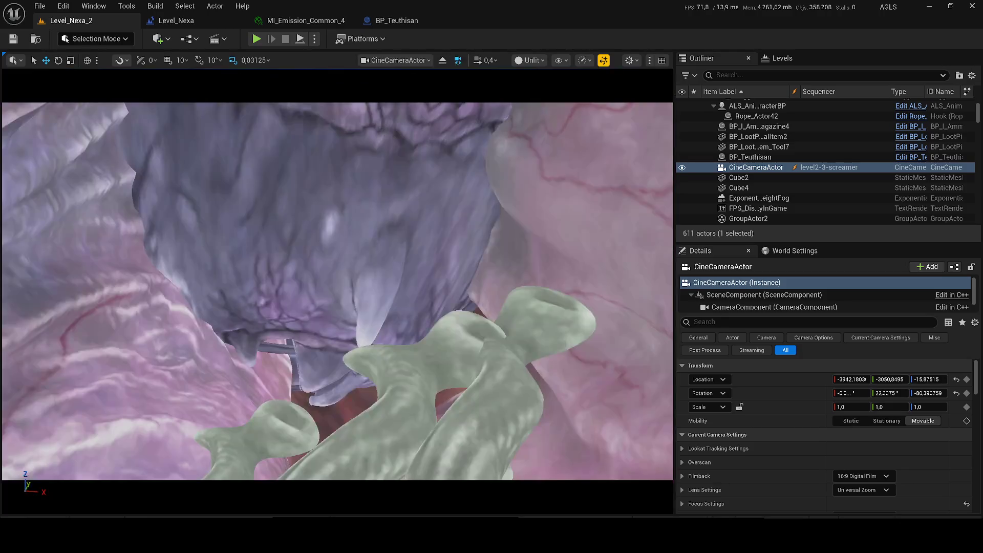
{"action": "key", "text": "s"}
{"action": "scroll", "coordinate": [243, 218], "scroll_direction": "up", "scroll_amount": 1}
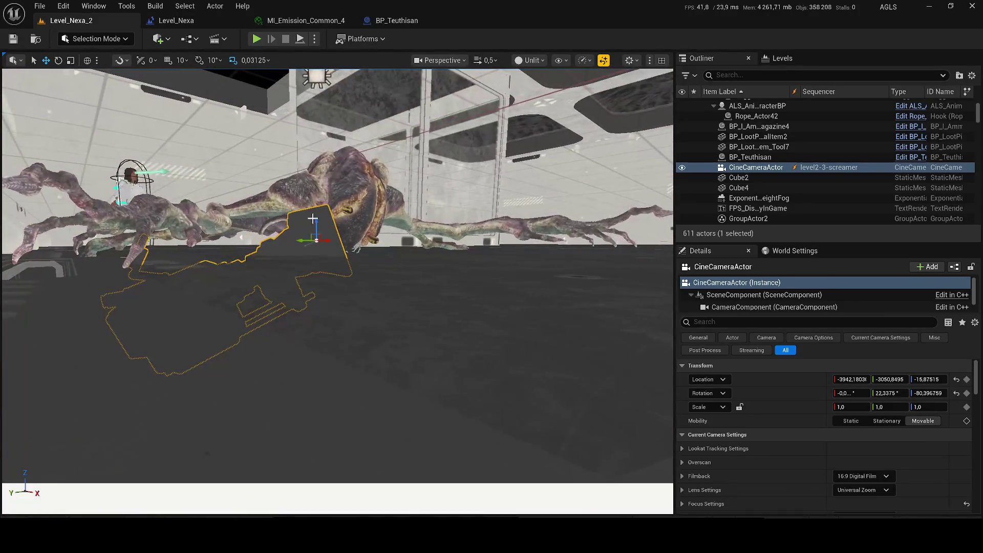
{"action": "key", "text": "s"}
{"action": "key", "text": "w"}
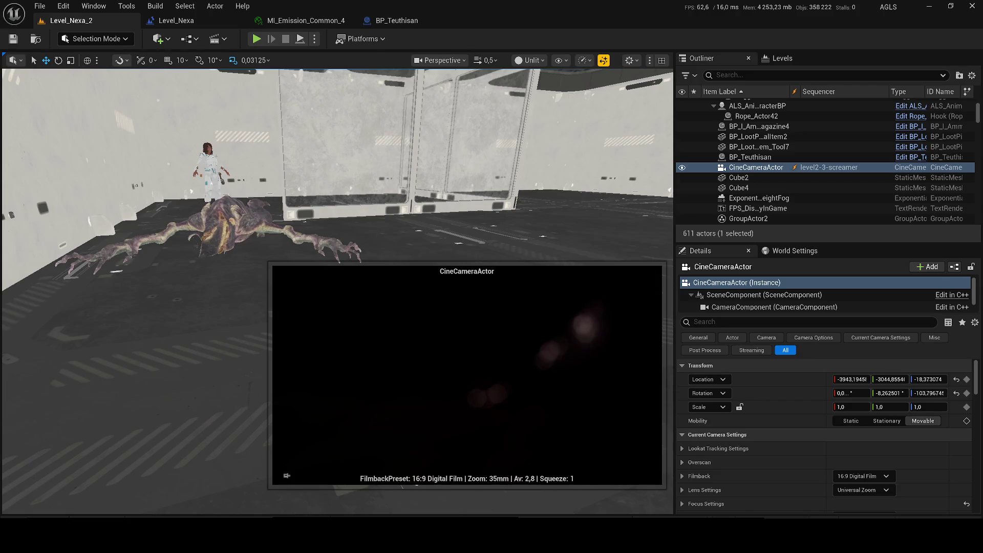
{"action": "key", "text": "g"}
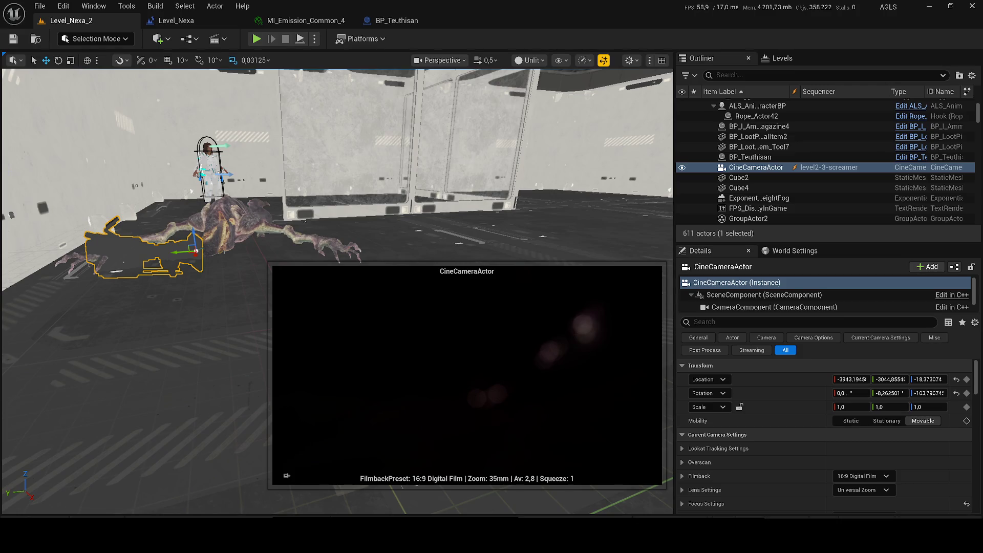
{"action": "left_click_drag", "start_coordinate": [286, 353], "coordinate": [240, 386]}
Return the viewport to Lit, select ExponentialHeightFog, and open the play mode options.
{"action": "left_click", "coordinate": [530, 60]}
{"action": "left_click", "coordinate": [545, 101]}
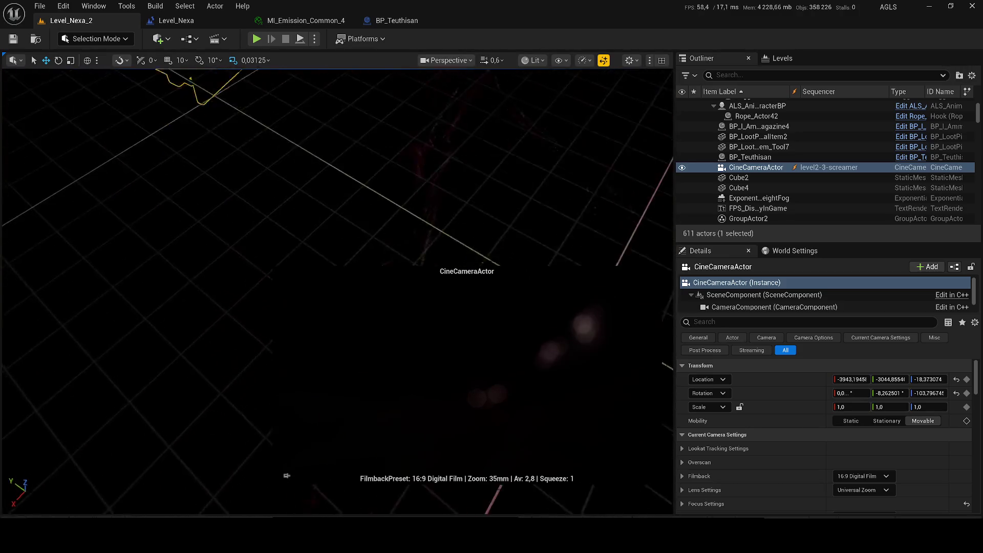
{"action": "left_click", "coordinate": [808, 198]}
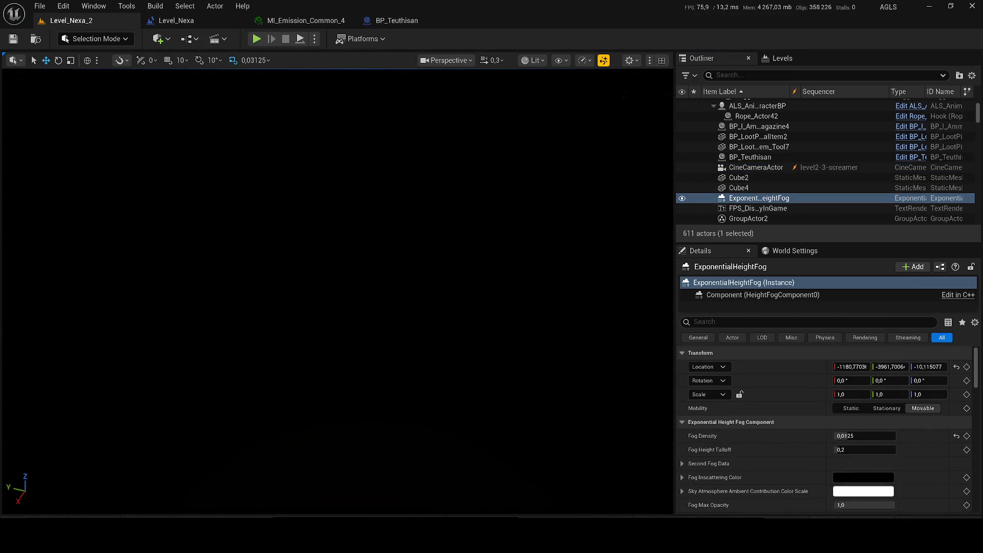
{"action": "left_click", "coordinate": [316, 41]}
Simulate the level, look up at the dark room, and select a corridor floor piece.
{"action": "left_click", "coordinate": [353, 142]}
{"action": "scroll", "coordinate": [338, 292], "scroll_direction": "up", "scroll_amount": 2}
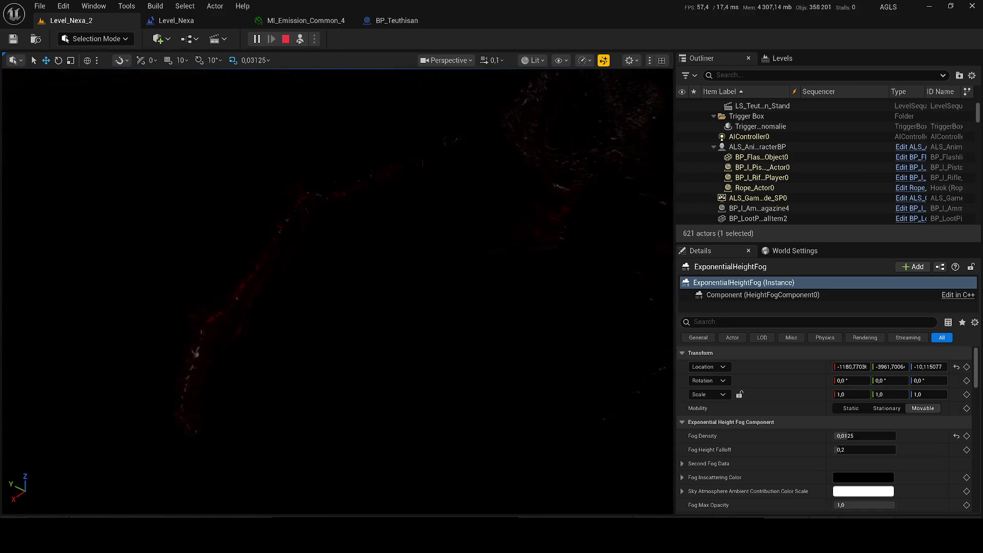
{"action": "mouse_move", "coordinate": [478, 222]}
{"action": "left_mouse_down"}
{"action": "mouse_move", "coordinate": [471, 228]}
{"action": "mouse_move", "coordinate": [479, 222]}
{"action": "left_mouse_up"}
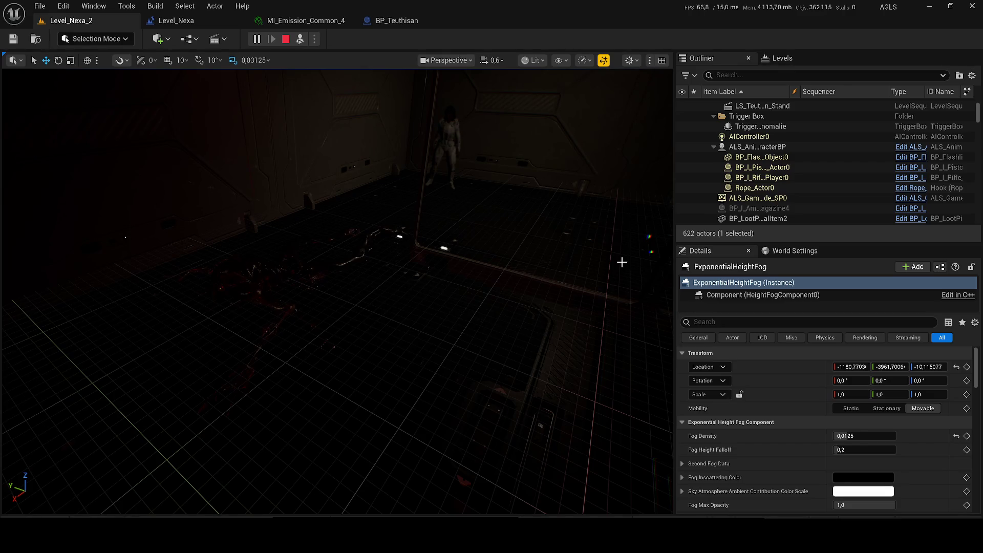
{"action": "left_click", "coordinate": [450, 276]}
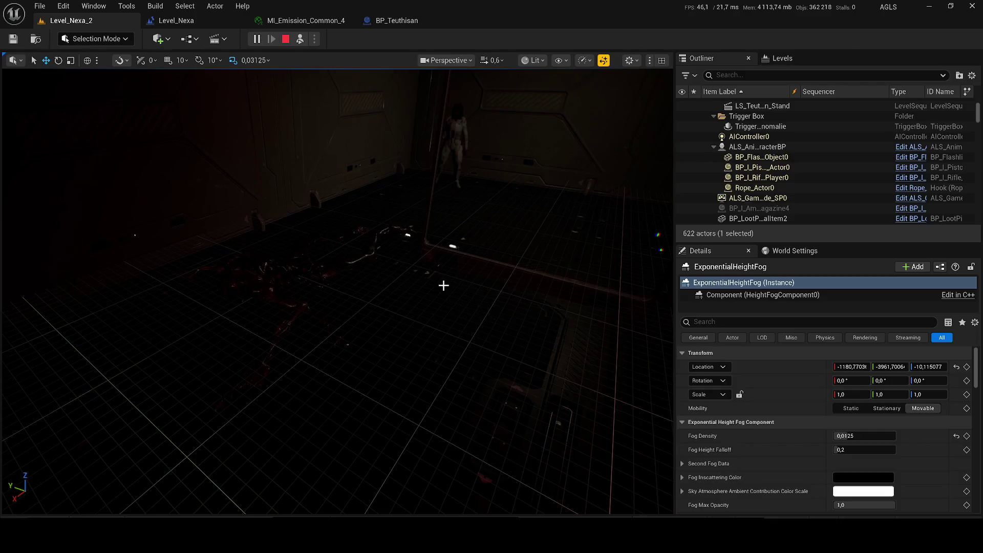
{"action": "scroll", "coordinate": [228, 424], "scroll_direction": "up", "scroll_amount": 10}
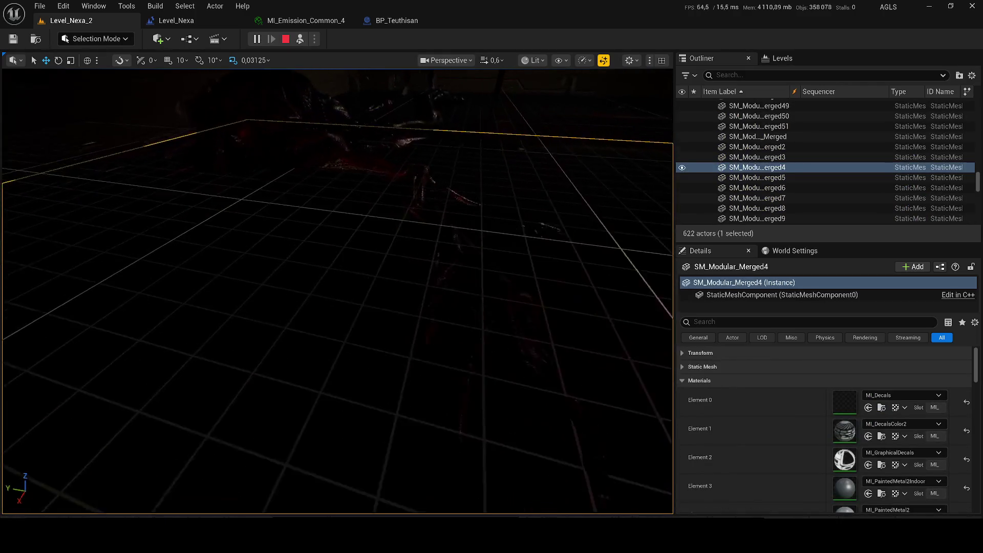
{"action": "scroll", "coordinate": [338, 291], "scroll_direction": "up", "scroll_amount": 3}
{"action": "scroll", "coordinate": [338, 291], "scroll_direction": "up", "scroll_amount": 1}
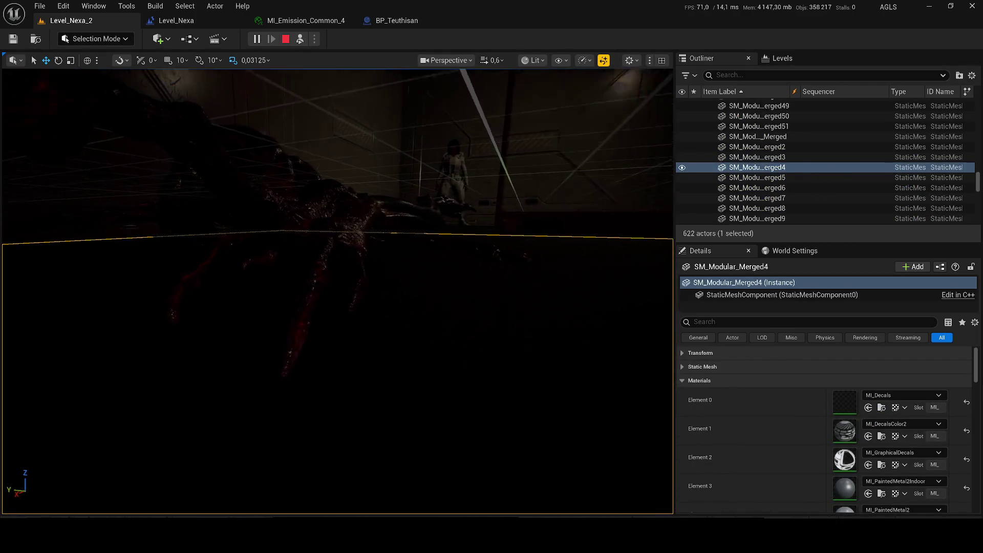
{"action": "key", "text": "w"}
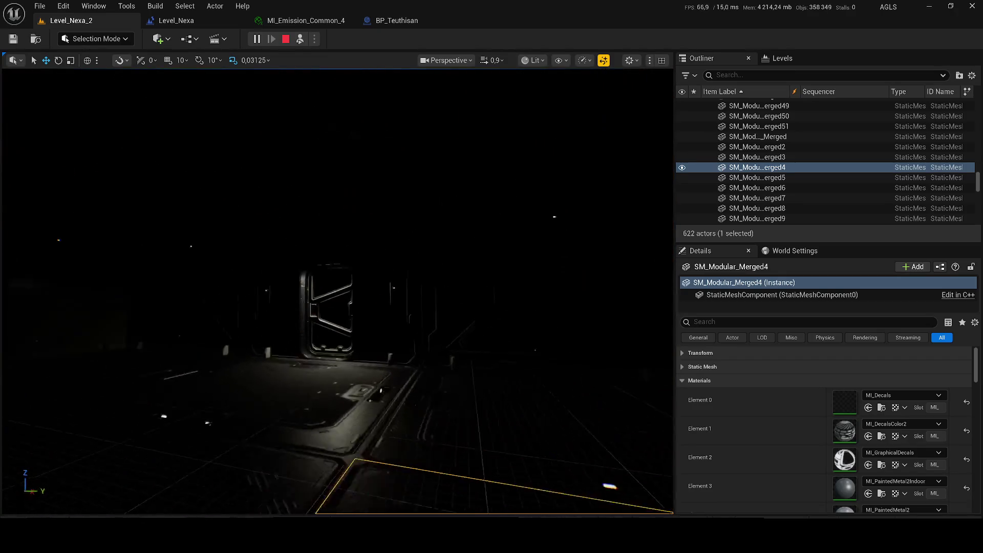
{"action": "left_click", "coordinate": [334, 297]}
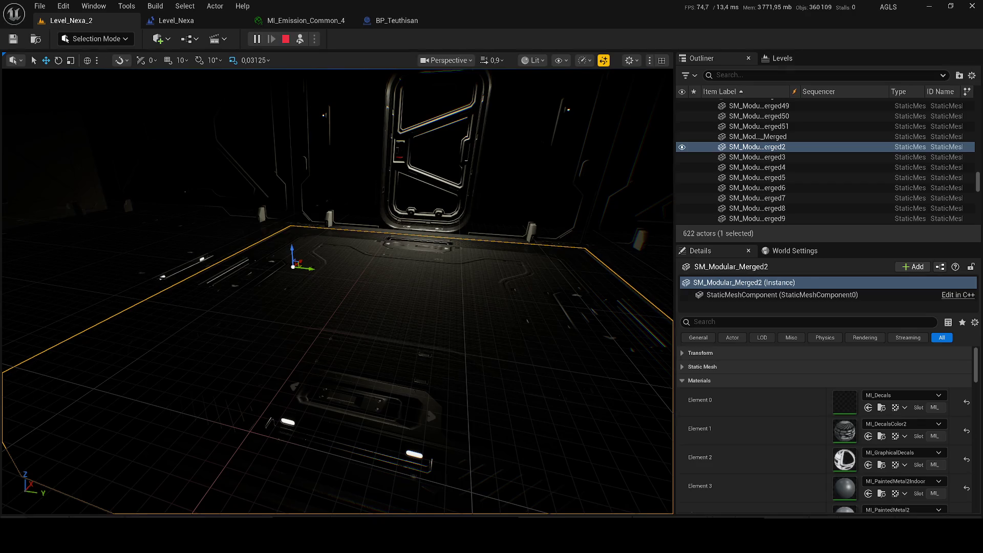
{"action": "key", "text": "XF86AudioLowerVolume"}
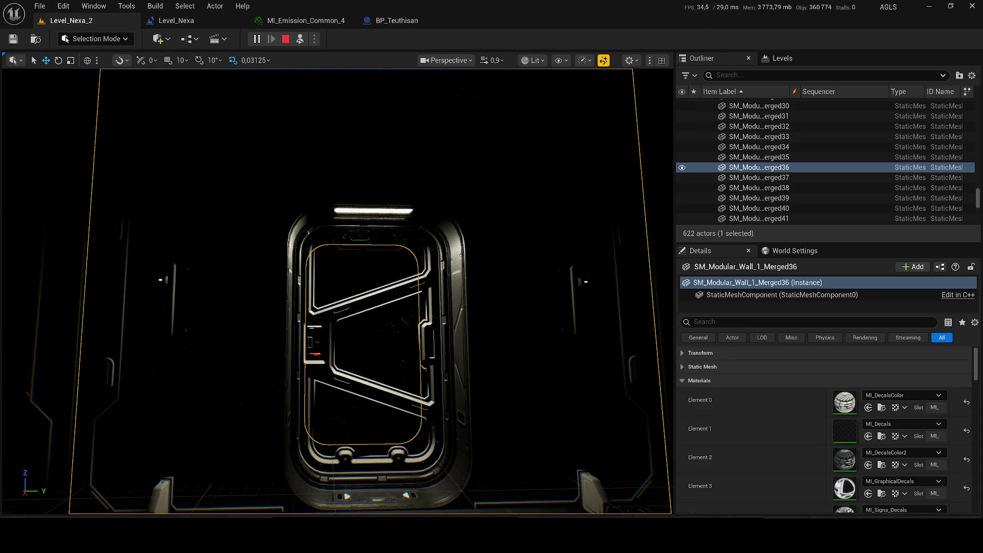
{"action": "left_click", "coordinate": [680, 170]}
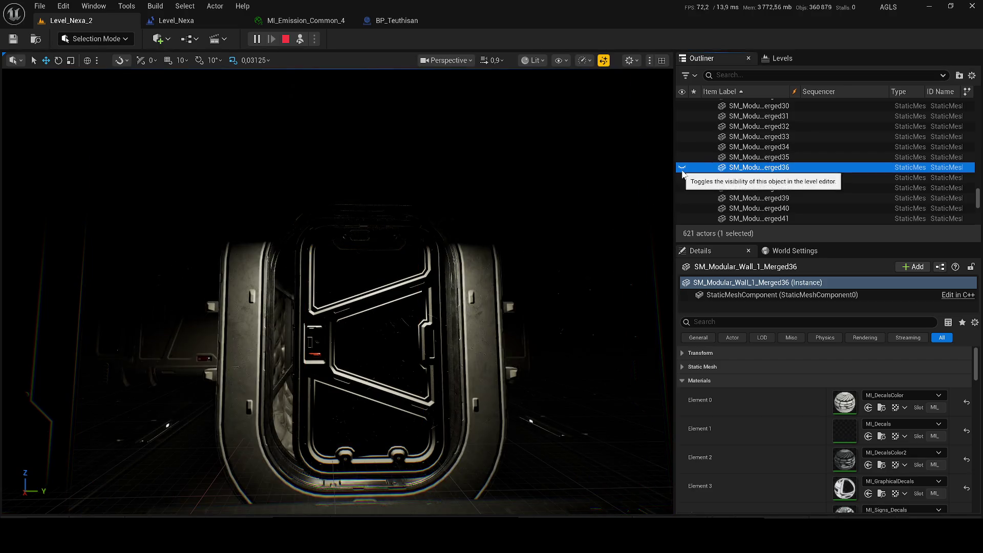
{"action": "scroll", "coordinate": [681, 170], "scroll_direction": "down", "scroll_amount": 1}
{"action": "left_click", "coordinate": [682, 157]}
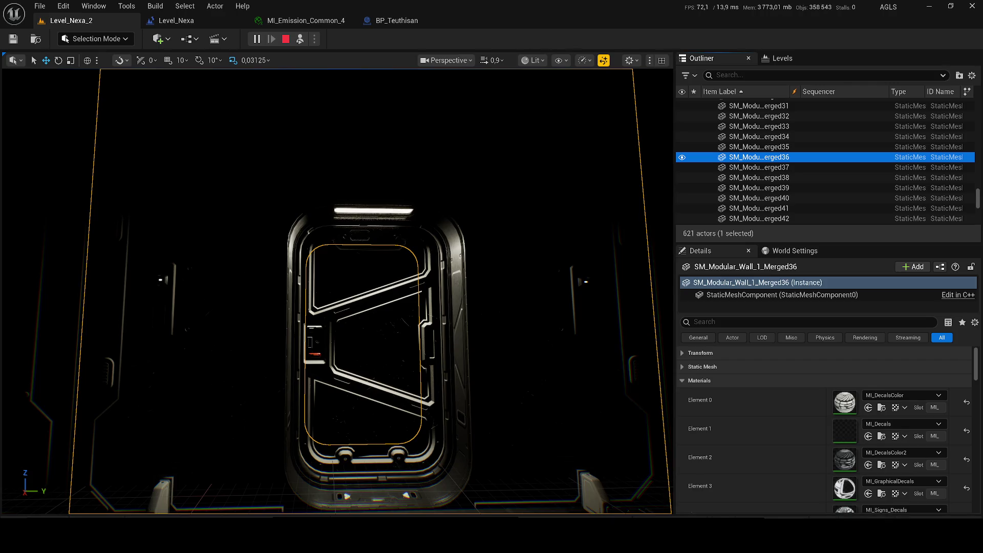
{"action": "scroll", "coordinate": [350, 249], "scroll_direction": "down", "scroll_amount": 5}
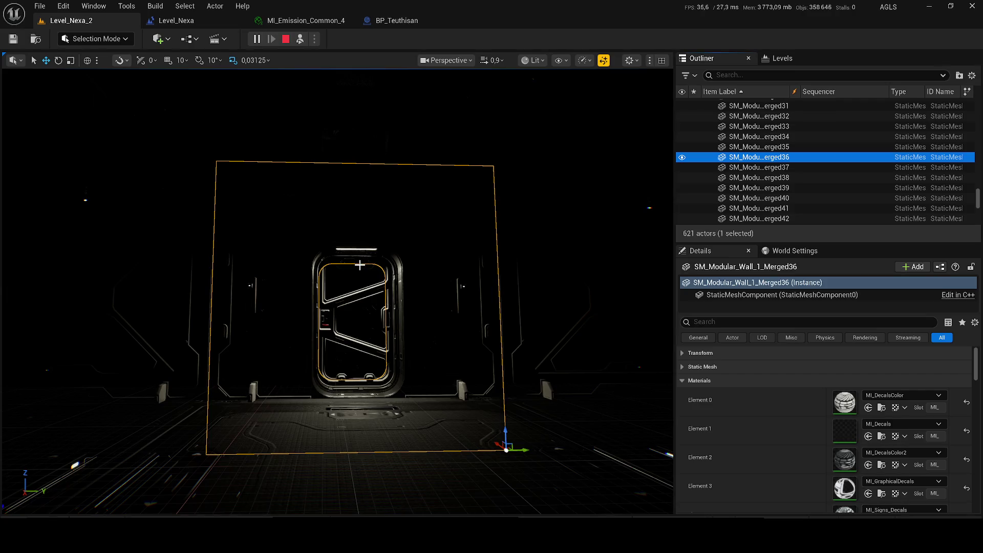
{"action": "scroll", "coordinate": [351, 249], "scroll_direction": "down", "scroll_amount": 3}
{"action": "scroll", "coordinate": [358, 265], "scroll_direction": "down", "scroll_amount": 3}
{"action": "left_click", "coordinate": [314, 329]}
{"action": "mouse_move", "coordinate": [314, 329]}
{"action": "left_mouse_down"}
{"action": "mouse_move", "coordinate": [348, 322]}
{"action": "mouse_move", "coordinate": [306, 260]}
{"action": "left_mouse_up"}
{"action": "scroll", "coordinate": [322, 275], "scroll_direction": "down", "scroll_amount": 2}
{"action": "scroll", "coordinate": [317, 272], "scroll_direction": "down", "scroll_amount": 2}
{"action": "scroll", "coordinate": [312, 266], "scroll_direction": "down", "scroll_amount": 2}
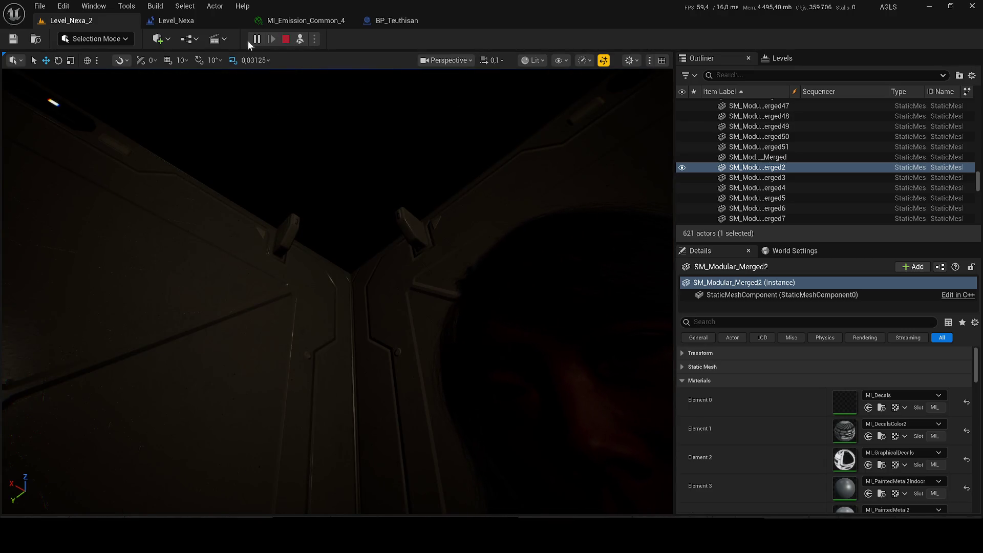
{"action": "left_click", "coordinate": [251, 154]}
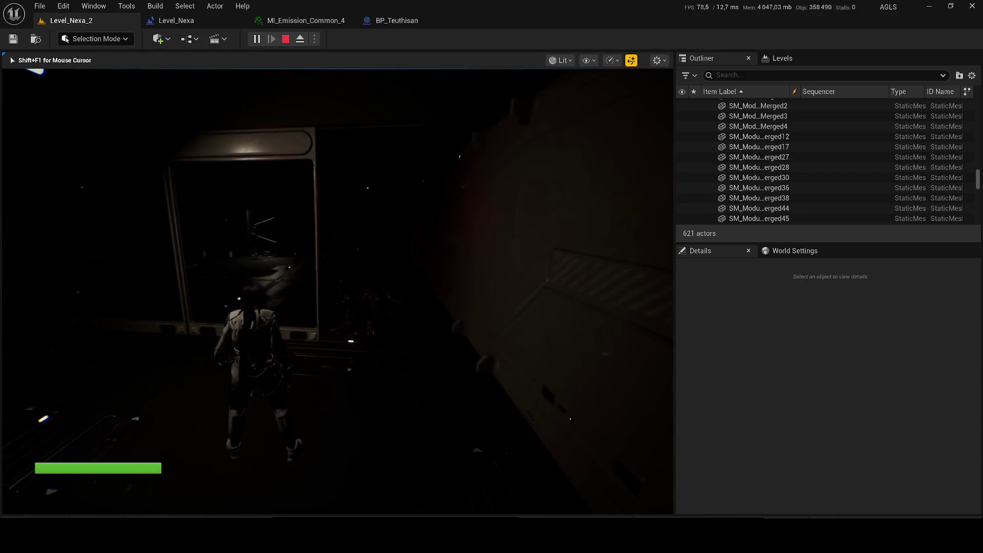
Free the mouse with Shift+F1 and end the play session with Escape.
{"action": "key", "text": "shift+F1"}
{"action": "key", "text": "Escape"}
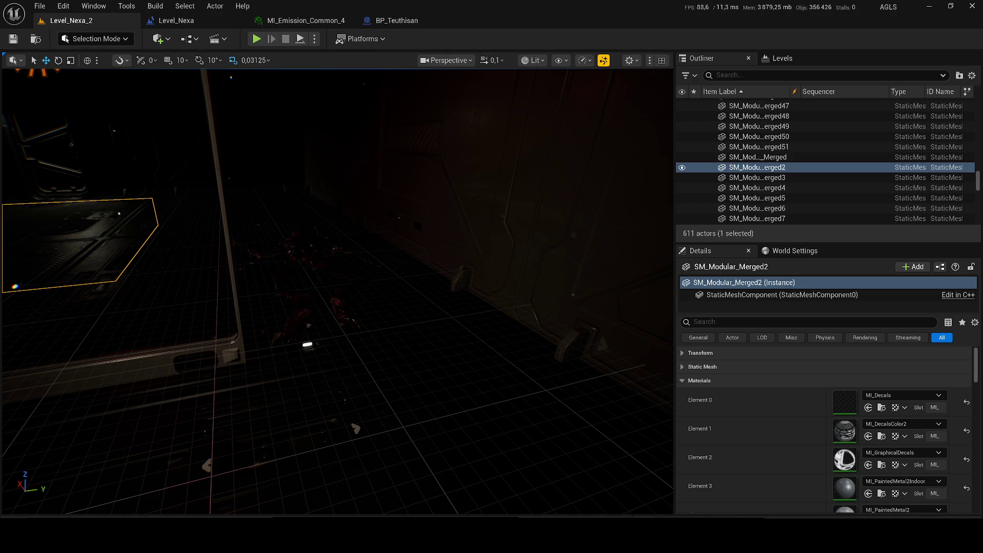
Bring the dead creature into view and drop the M_Blood2 decal from the Content Drawer beside it.
{"action": "scroll", "coordinate": [304, 336], "scroll_direction": "up", "scroll_amount": 3}
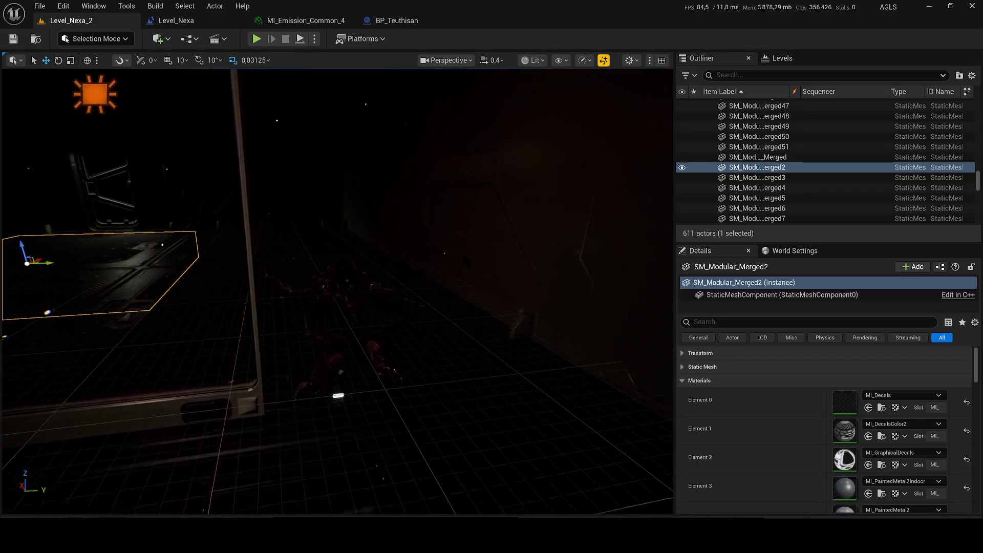
{"action": "mouse_move", "coordinate": [340, 336]}
{"action": "left_mouse_down"}
{"action": "mouse_move", "coordinate": [384, 338]}
{"action": "mouse_move", "coordinate": [435, 360]}
{"action": "left_mouse_up"}
{"action": "mouse_move", "coordinate": [415, 293]}
{"action": "left_mouse_down"}
{"action": "mouse_move", "coordinate": [409, 242]}
{"action": "mouse_move", "coordinate": [294, 69]}
{"action": "left_mouse_up"}
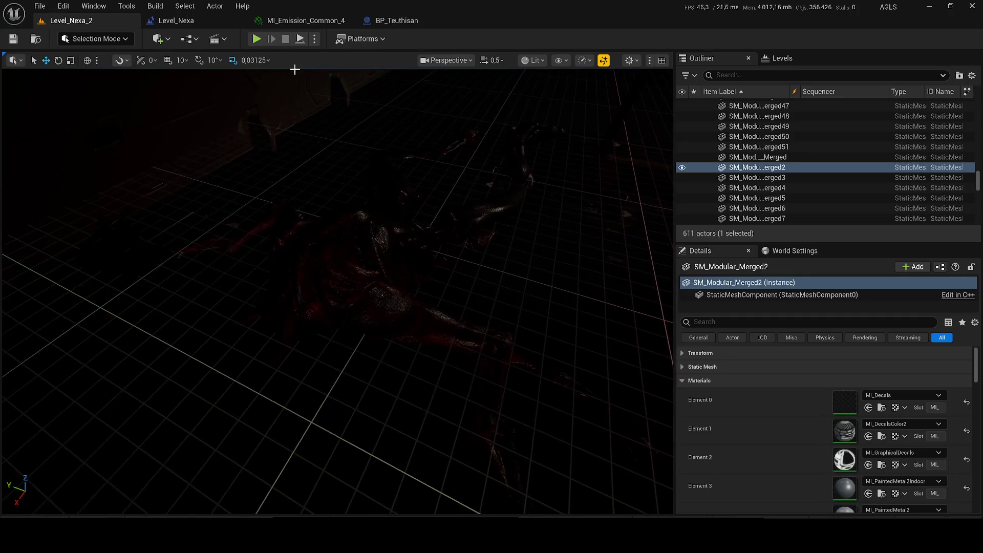
{"action": "key", "text": "ctrl+space"}
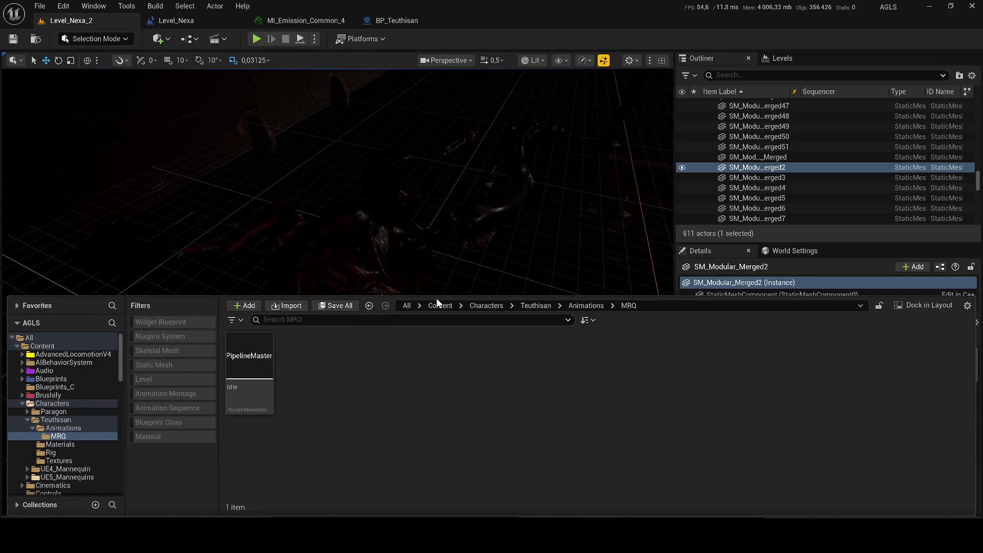
{"action": "left_click", "coordinate": [429, 307]}
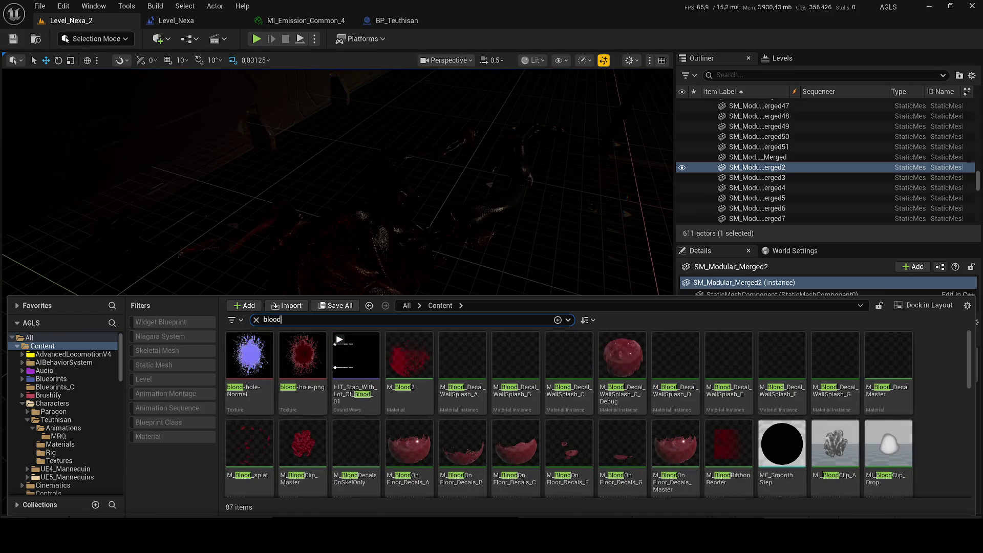
{"action": "mouse_move", "coordinate": [407, 386]}
{"action": "left_mouse_down"}
{"action": "mouse_move", "coordinate": [456, 325]}
{"action": "mouse_move", "coordinate": [457, 275]}
{"action": "left_mouse_up"}
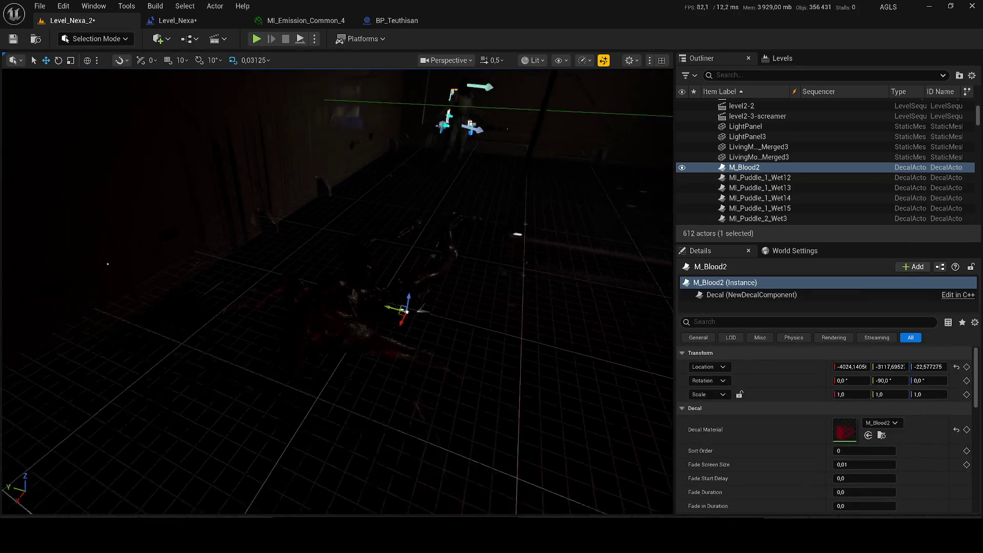
In Unlit view, slide the blood decal under the creature, then switch back to Lit.
{"action": "left_click", "coordinate": [530, 60]}
{"action": "left_click", "coordinate": [536, 111]}
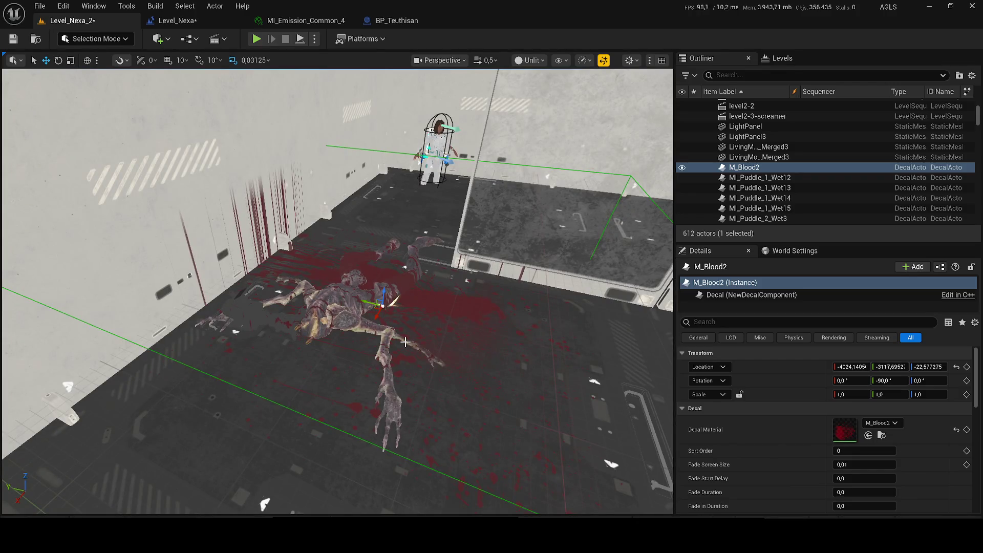
{"action": "left_click_drag", "start_coordinate": [373, 303], "coordinate": [415, 314]}
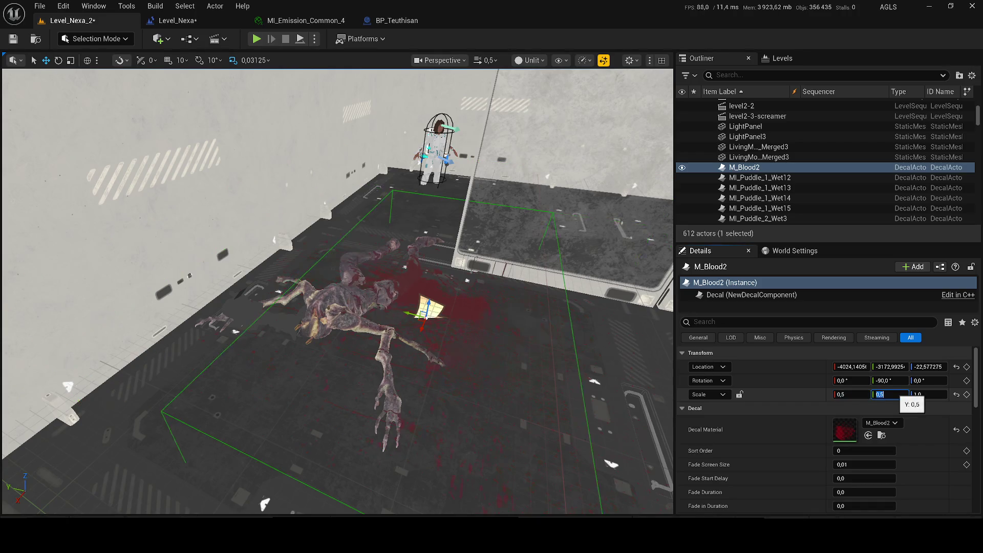
{"action": "left_click_drag", "start_coordinate": [402, 313], "coordinate": [336, 296]}
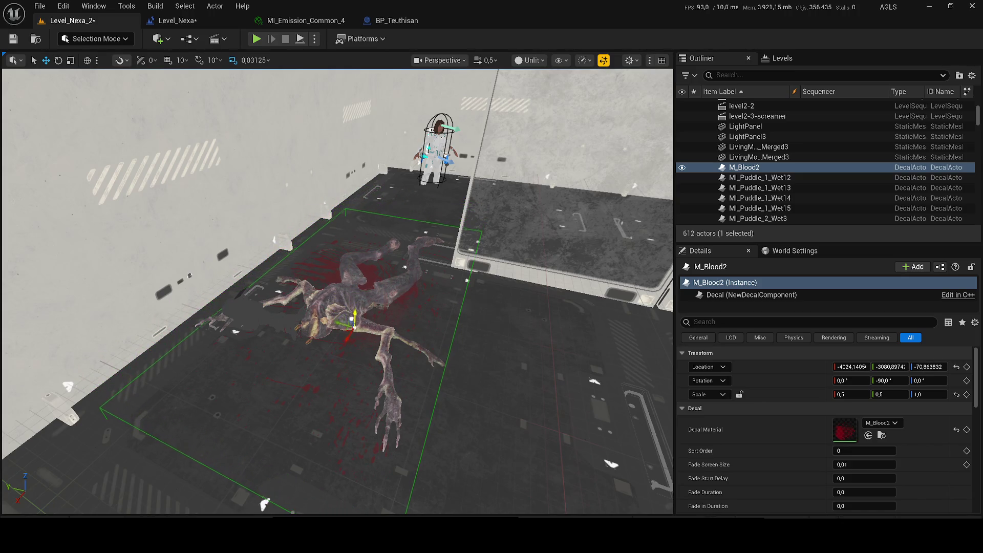
{"action": "left_click", "coordinate": [530, 60]}
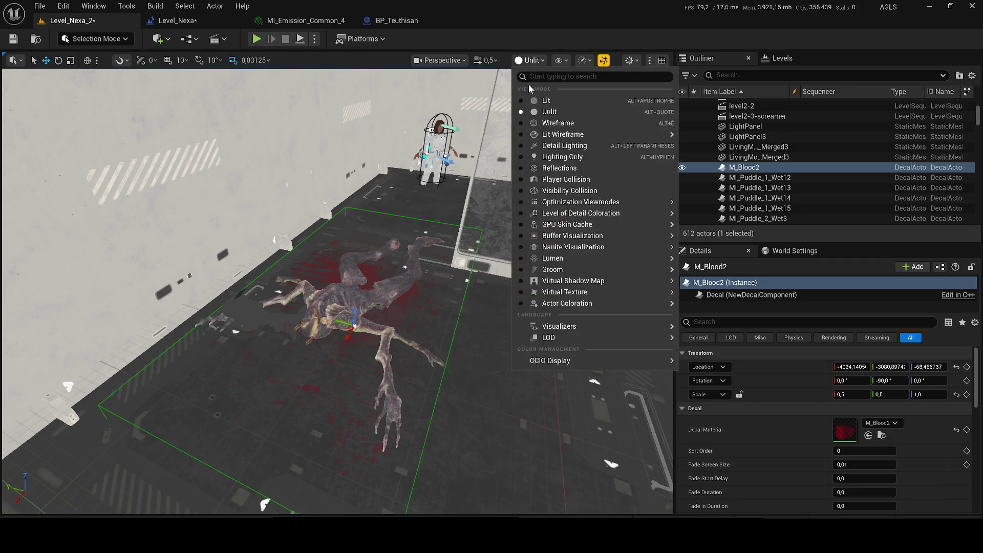
{"action": "left_click", "coordinate": [533, 99]}
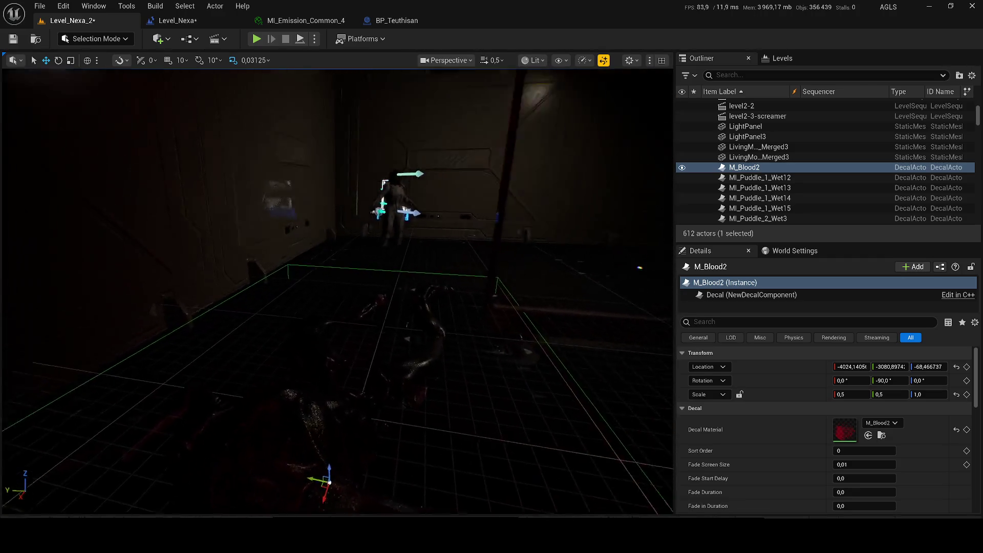
Remove the extra rect lights, move RectLight212 along X and set its intensity to 3 cd.
{"action": "left_click", "coordinate": [478, 260]}
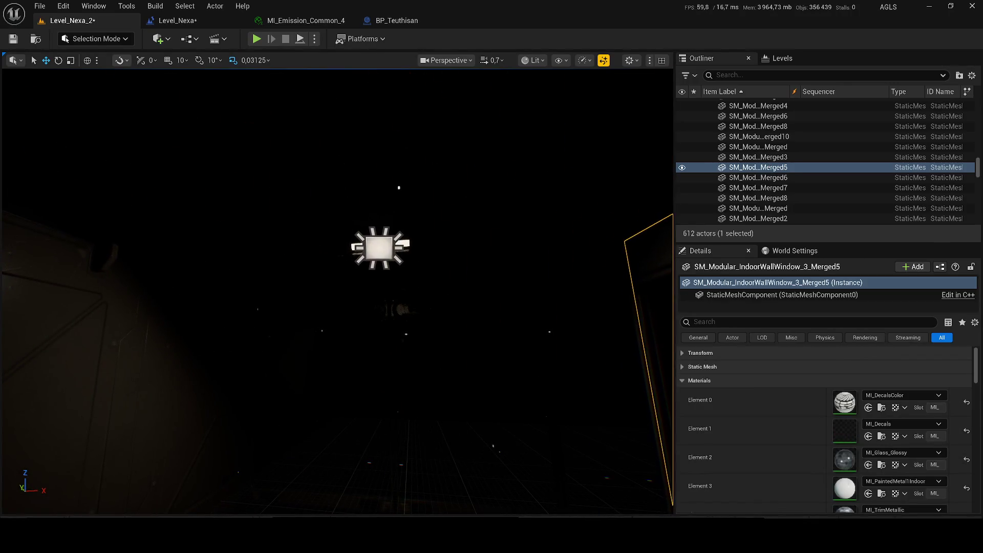
{"action": "left_click", "coordinate": [379, 248]}
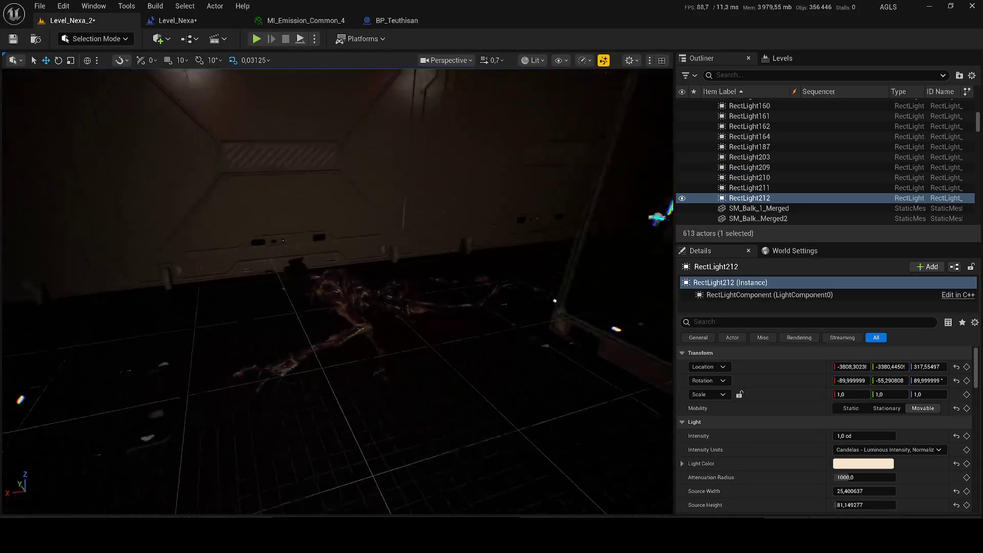
{"action": "key", "text": "ctrl+z"}
{"action": "key", "text": "ctrl+z"}
{"action": "key", "text": "ctrl+z"}
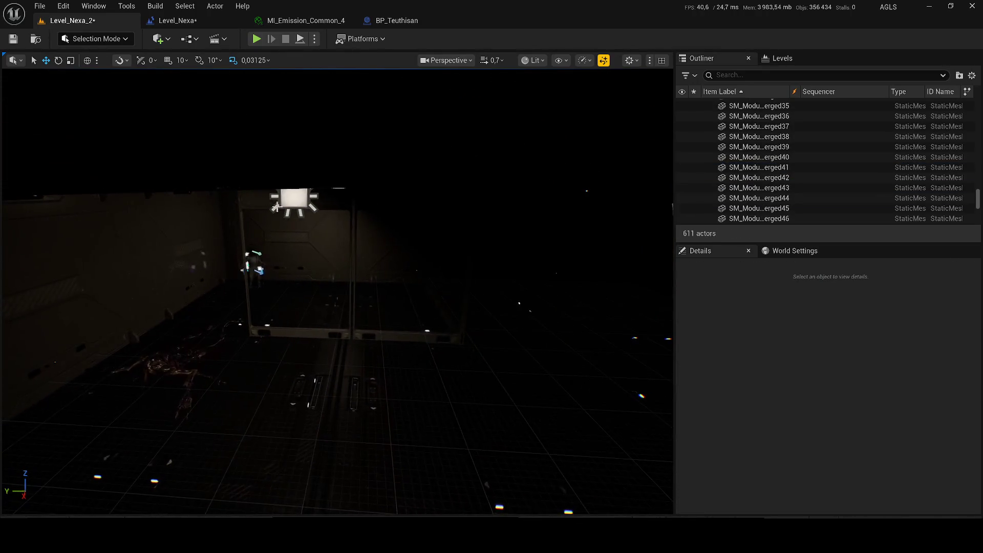
{"action": "left_click", "coordinate": [296, 208]}
{"action": "mouse_move", "coordinate": [285, 196]}
{"action": "left_mouse_down"}
{"action": "mouse_move", "coordinate": [177, 207]}
{"action": "mouse_move", "coordinate": [181, 271]}
{"action": "mouse_move", "coordinate": [185, 236]}
{"action": "left_mouse_up"}
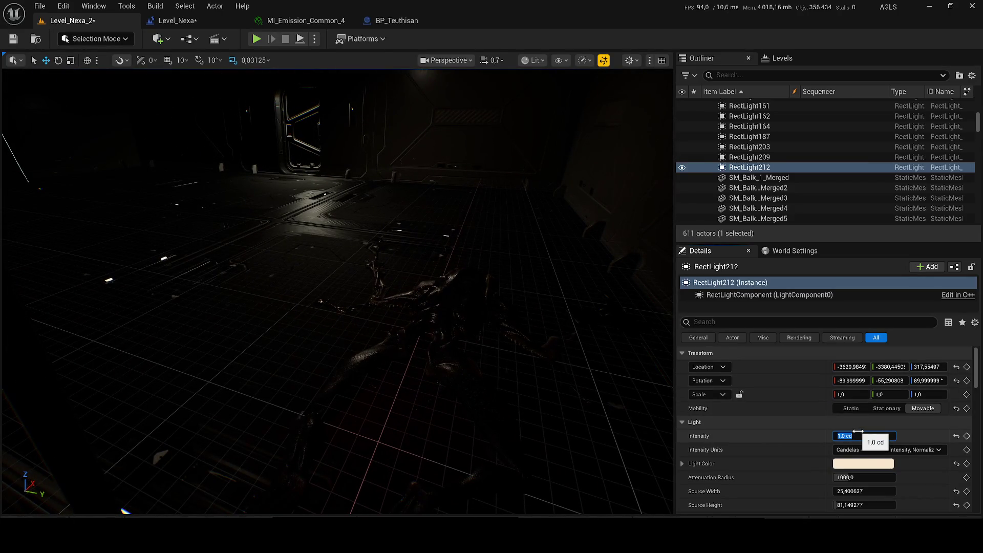
{"action": "type", "text": "3"}
{"action": "key", "text": "Return"}
Browse RectLight212's source texture and light function material options without changing them.
{"action": "left_click_drag", "start_coordinate": [558, 344], "coordinate": [568, 318]}
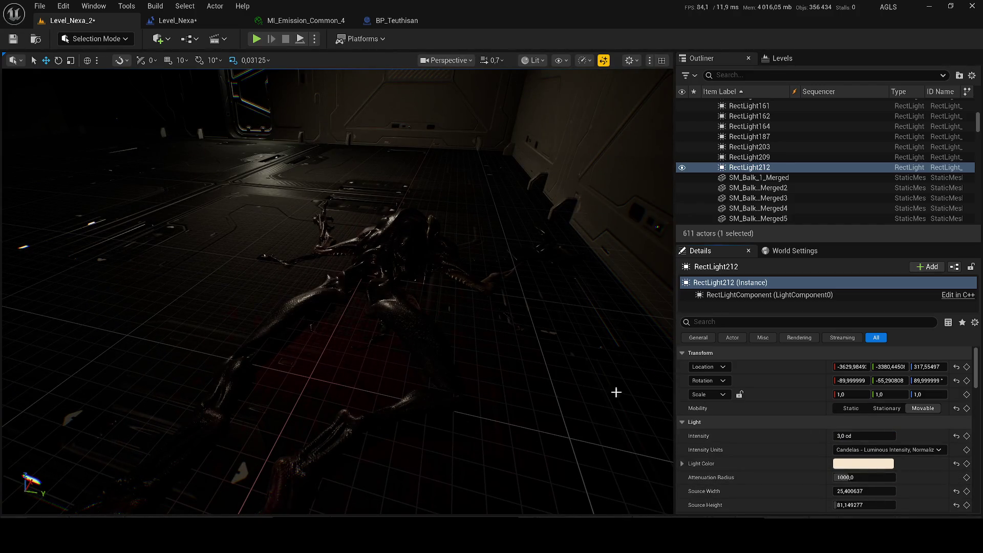
{"action": "scroll", "coordinate": [871, 410], "scroll_direction": "down", "scroll_amount": 5}
{"action": "left_click", "coordinate": [875, 382]}
{"action": "left_click", "coordinate": [861, 399]}
{"action": "scroll", "coordinate": [870, 415], "scroll_direction": "down", "scroll_amount": 5}
{"action": "scroll", "coordinate": [871, 415], "scroll_direction": "down", "scroll_amount": 1}
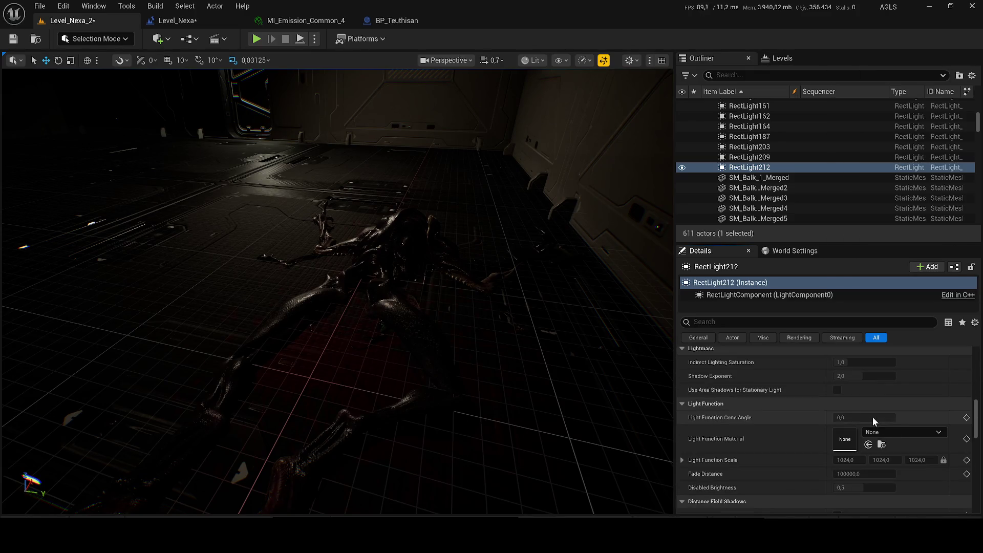
{"action": "left_click", "coordinate": [888, 434]}
{"action": "type", "text": "fl"}
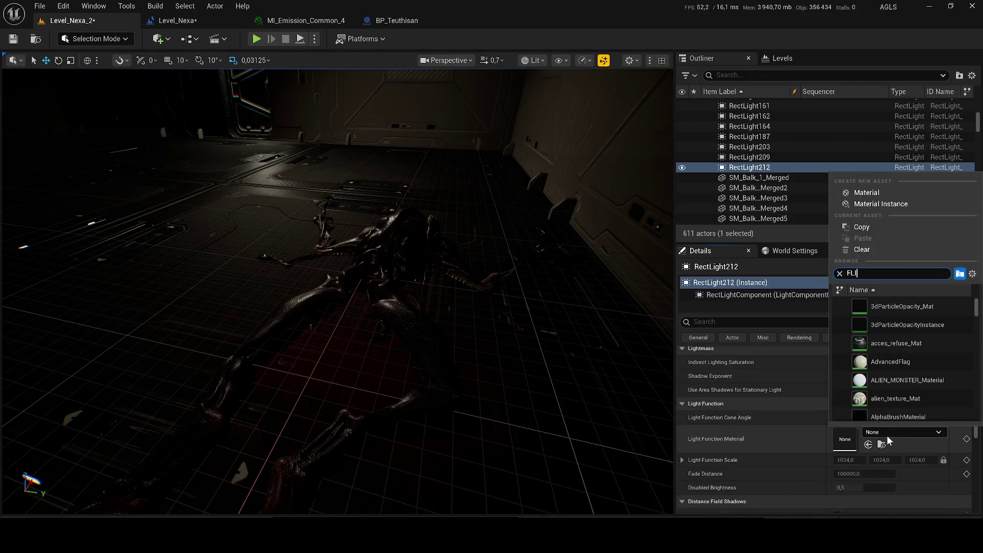
{"action": "key", "text": "Escape"}
{"action": "mouse_move", "coordinate": [565, 322]}
{"action": "left_mouse_down"}
{"action": "mouse_move", "coordinate": [553, 312]}
{"action": "mouse_move", "coordinate": [565, 321]}
{"action": "left_mouse_up"}
{"action": "scroll", "coordinate": [880, 443], "scroll_direction": "up", "scroll_amount": 8}
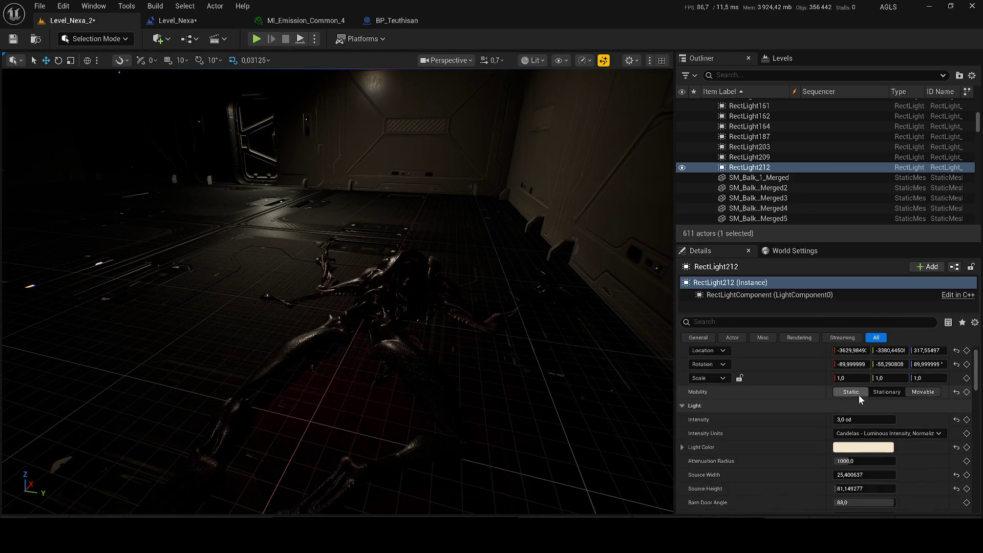
Reset RectLight212's intensity to 1 cd and move it down toward the creature.
{"action": "left_click", "coordinate": [854, 421]}
{"action": "type", "text": "1"}
{"action": "key", "text": "Return"}
{"action": "key", "text": "Page_Up"}
{"action": "mouse_move", "coordinate": [245, 199]}
{"action": "left_mouse_down"}
{"action": "mouse_move", "coordinate": [285, 288]}
{"action": "mouse_move", "coordinate": [340, 318]}
{"action": "mouse_move", "coordinate": [269, 221]}
{"action": "mouse_move", "coordinate": [181, 271]}
{"action": "left_mouse_up"}
{"action": "mouse_move", "coordinate": [233, 245]}
{"action": "left_mouse_down"}
{"action": "mouse_move", "coordinate": [531, 292]}
{"action": "mouse_move", "coordinate": [136, 256]}
{"action": "mouse_move", "coordinate": [164, 199]}
{"action": "mouse_move", "coordinate": [178, 253]}
{"action": "left_mouse_up"}
{"action": "scroll", "coordinate": [338, 292], "scroll_direction": "down", "scroll_amount": 3}
{"action": "scroll", "coordinate": [369, 309], "scroll_direction": "up", "scroll_amount": 1}
{"action": "left_click_drag", "start_coordinate": [369, 308], "coordinate": [369, 297]}
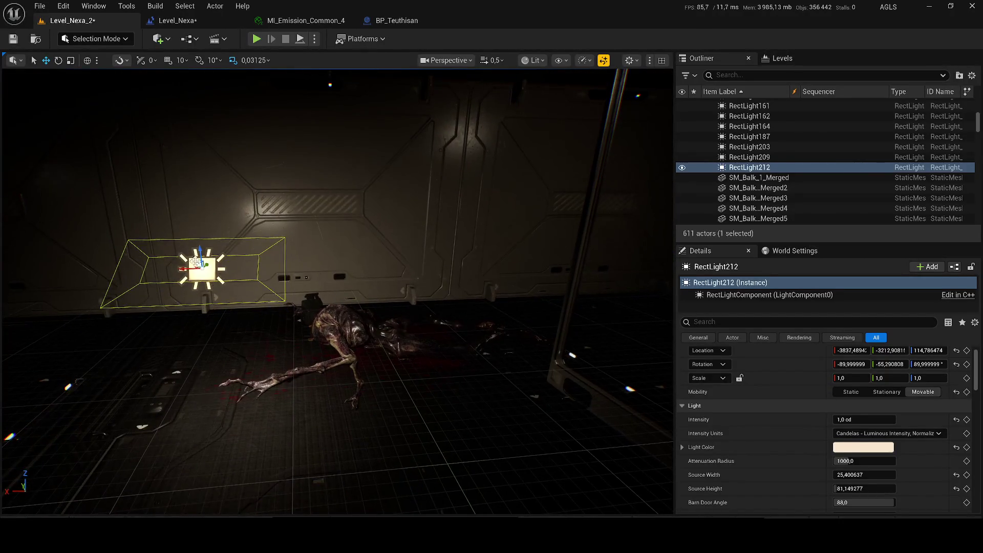
Raise RectLight212 high on the wall, dim it to 0,5 cd, save the level and play.
{"action": "mouse_move", "coordinate": [201, 265]}
{"action": "left_mouse_down"}
{"action": "mouse_move", "coordinate": [252, 160]}
{"action": "mouse_move", "coordinate": [215, 182]}
{"action": "mouse_move", "coordinate": [238, 224]}
{"action": "left_mouse_up"}
{"action": "mouse_move", "coordinate": [237, 171]}
{"action": "left_mouse_down"}
{"action": "mouse_move", "coordinate": [232, 84]}
{"action": "mouse_move", "coordinate": [231, 129]}
{"action": "left_mouse_up"}
{"action": "key", "text": "f"}
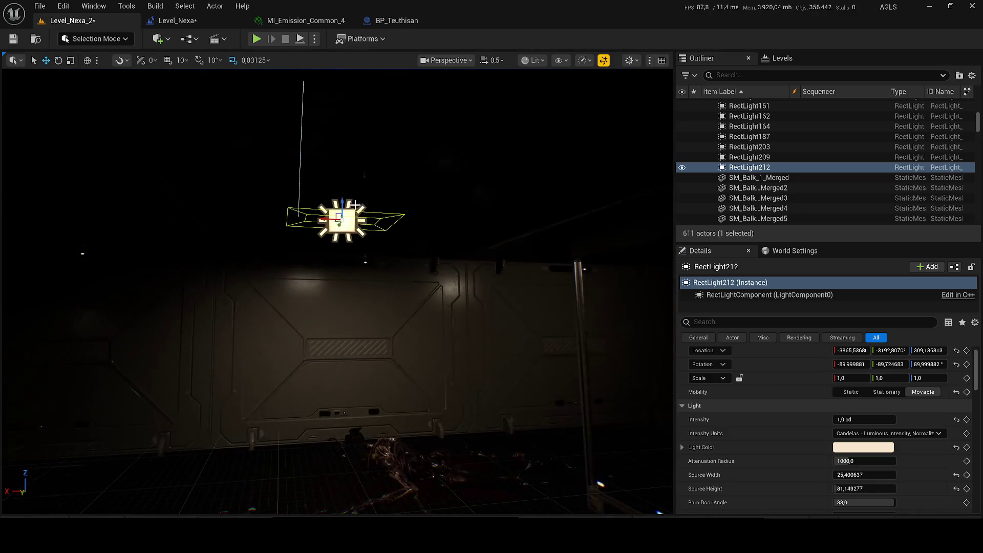
{"action": "mouse_move", "coordinate": [329, 171]}
{"action": "left_mouse_down"}
{"action": "mouse_move", "coordinate": [337, 69]}
{"action": "mouse_move", "coordinate": [369, 142]}
{"action": "left_mouse_up"}
{"action": "scroll", "coordinate": [369, 143], "scroll_direction": "up", "scroll_amount": 2}
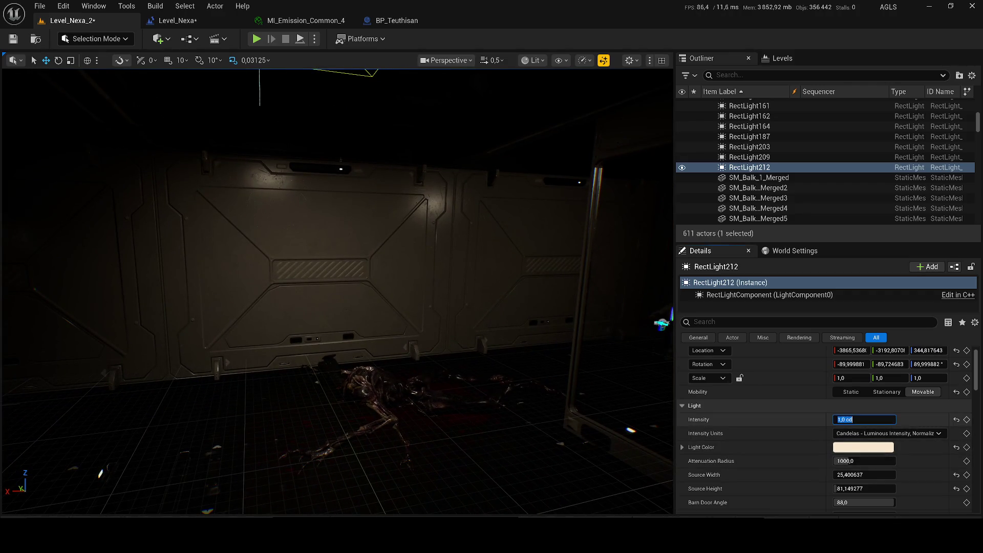
{"action": "type", "text": "0,5"}
{"action": "key", "text": "Return"}
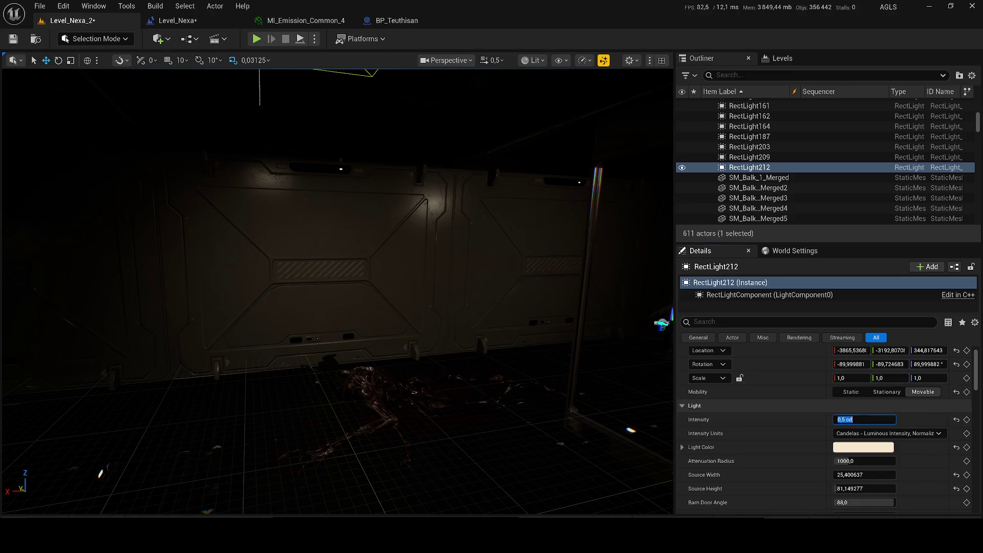
{"action": "key", "text": "ctrl+s"}
{"action": "key", "text": "alt+p"}
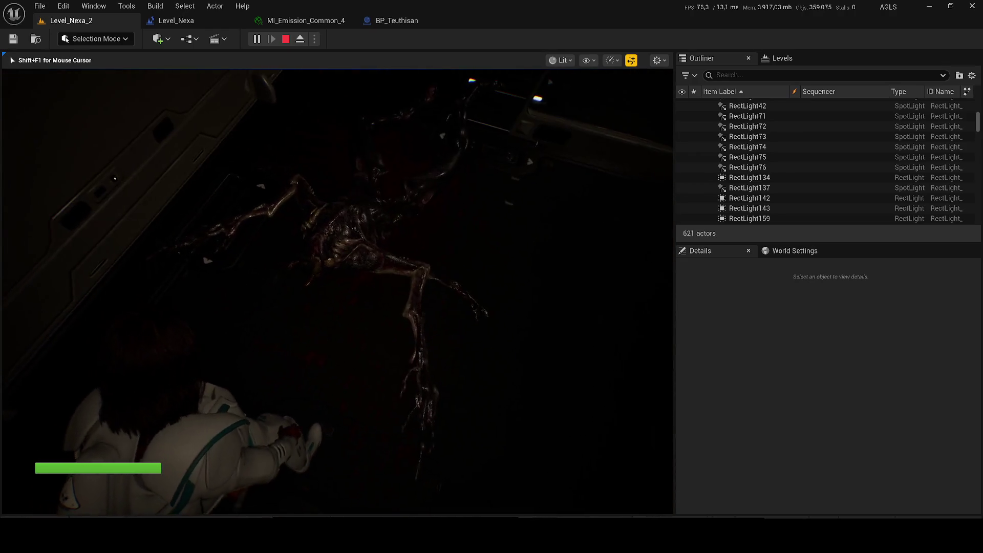
Stop the test play, delete RectLight212 from the level, and save the level.
{"action": "key", "text": "Escape"}
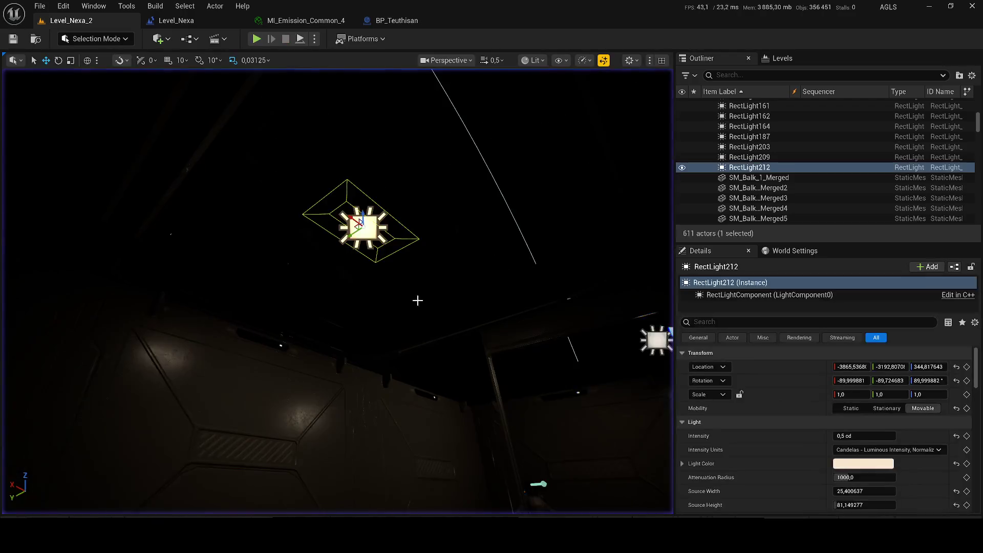
{"action": "key", "text": "Delete"}
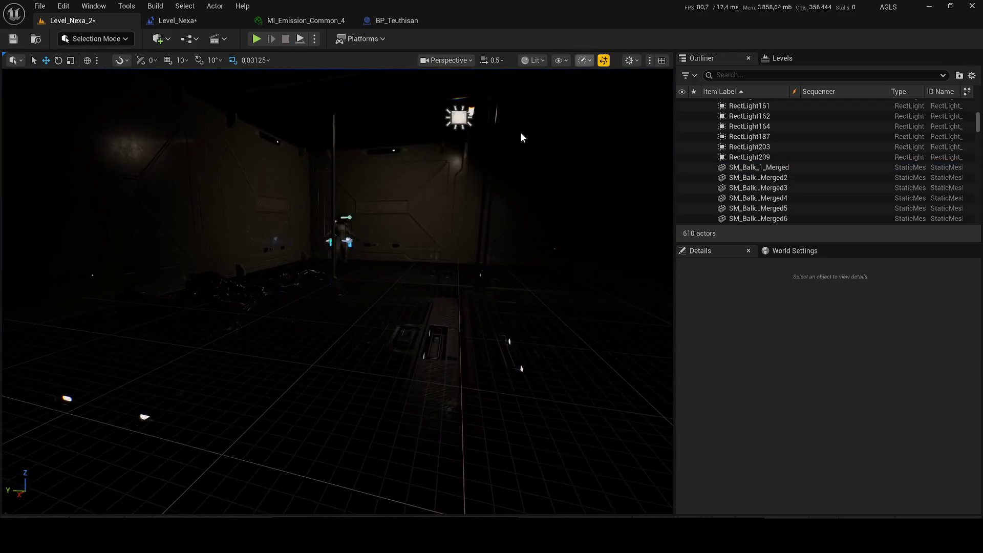
{"action": "key", "text": "ctrl+shift+s"}
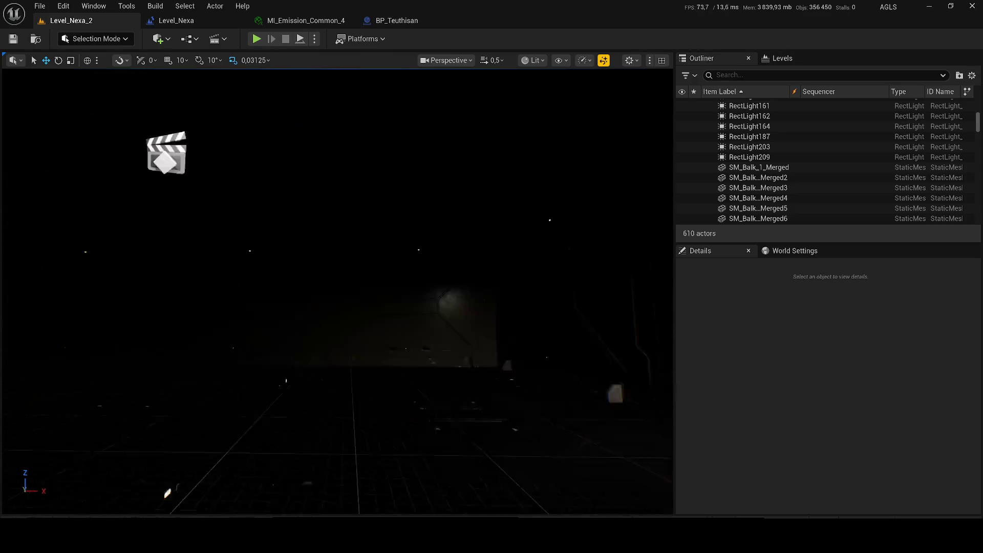
{"action": "scroll", "coordinate": [337, 292], "scroll_direction": "up", "scroll_amount": 1}
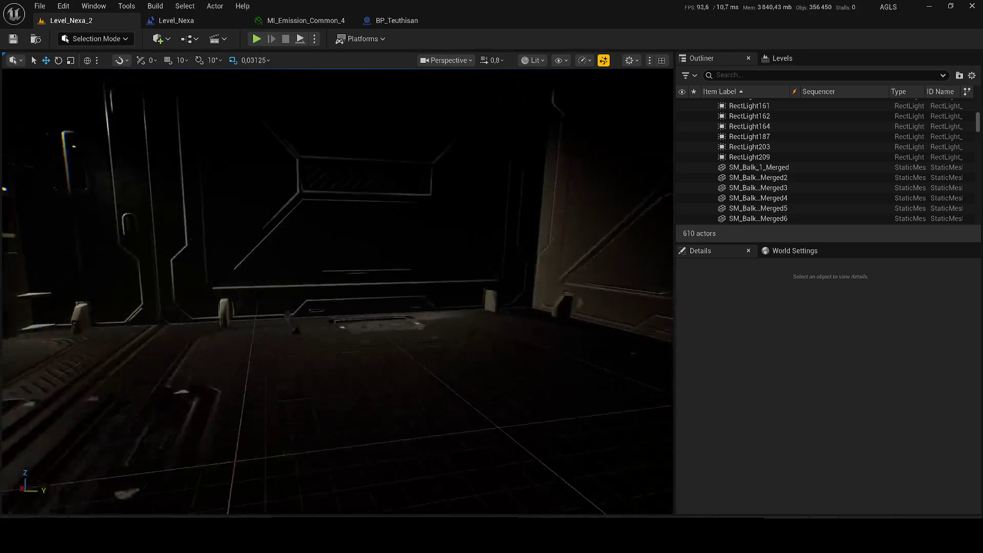
{"action": "left_click_drag", "start_coordinate": [465, 290], "coordinate": [465, 290]}
Raise the viewport scalability Shadows from Low to Medium so the 13 wall casts shadows.
{"action": "left_click", "coordinate": [582, 60]}
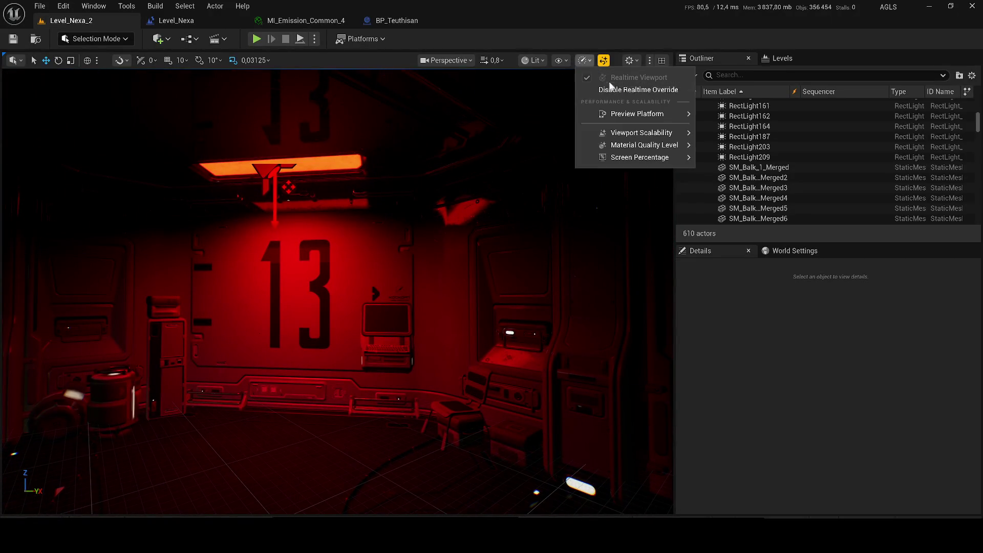
{"action": "mouse_move", "coordinate": [630, 114]}
{"action": "mouse_move", "coordinate": [629, 132]}
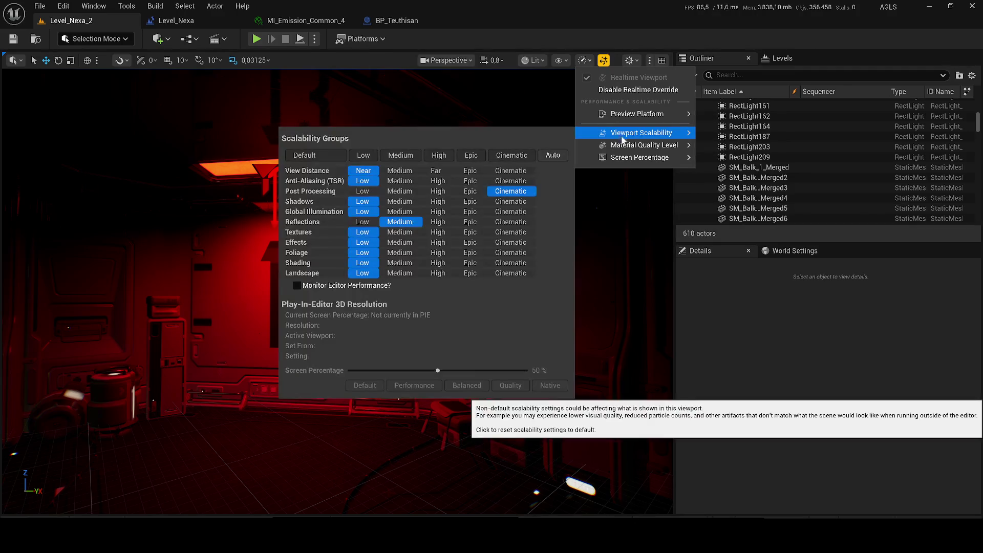
{"action": "left_click", "coordinate": [399, 201]}
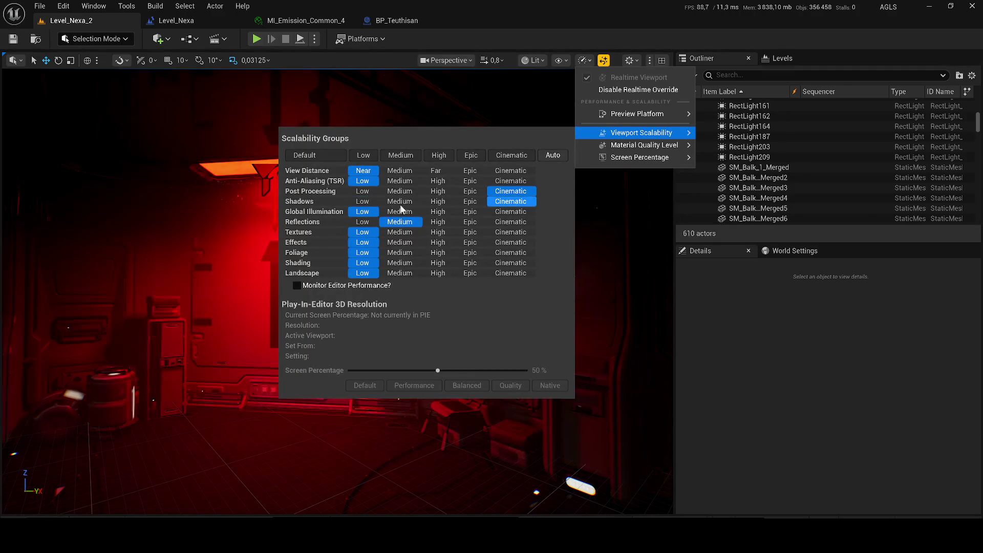
{"action": "left_click", "coordinate": [362, 201]}
{"action": "left_click_drag", "start_coordinate": [443, 224], "coordinate": [507, 50]}
{"action": "left_click", "coordinate": [582, 61]}
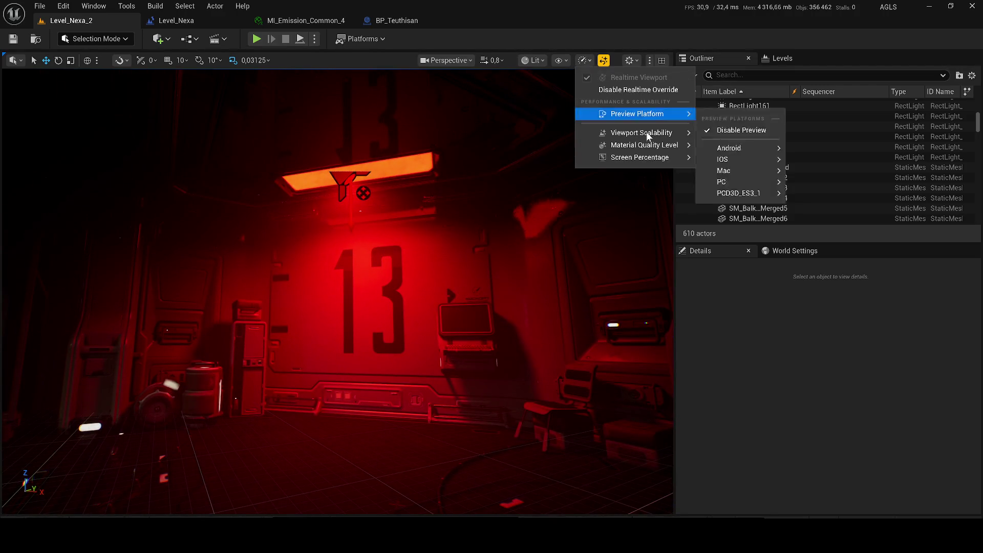
{"action": "mouse_move", "coordinate": [646, 133]}
{"action": "left_click", "coordinate": [416, 199]}
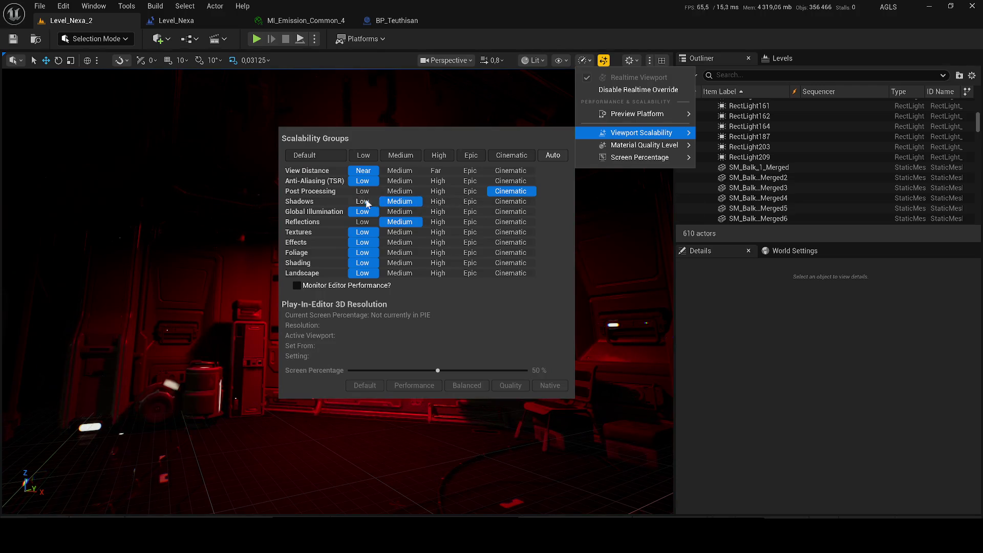
{"action": "key", "text": "Escape"}
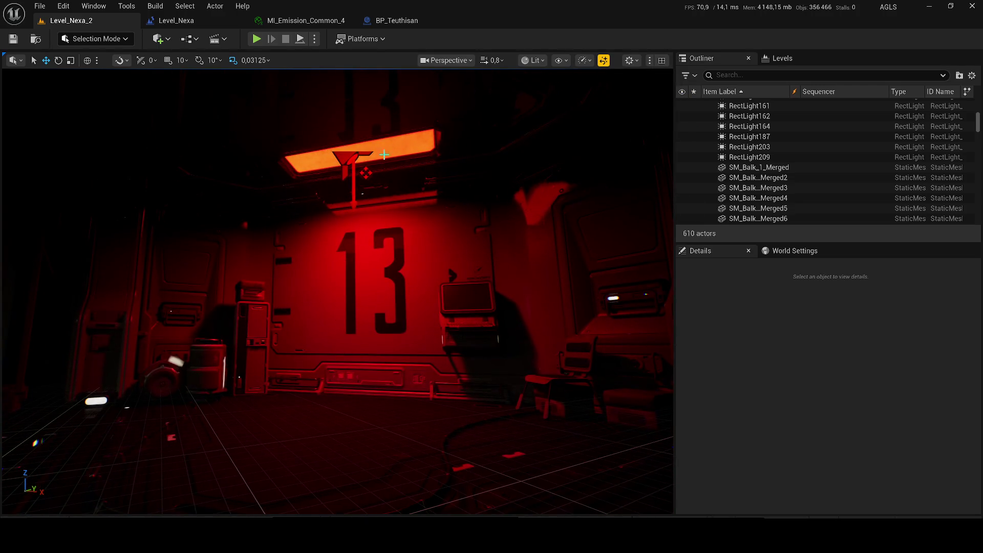
{"action": "left_click", "coordinate": [383, 150]}
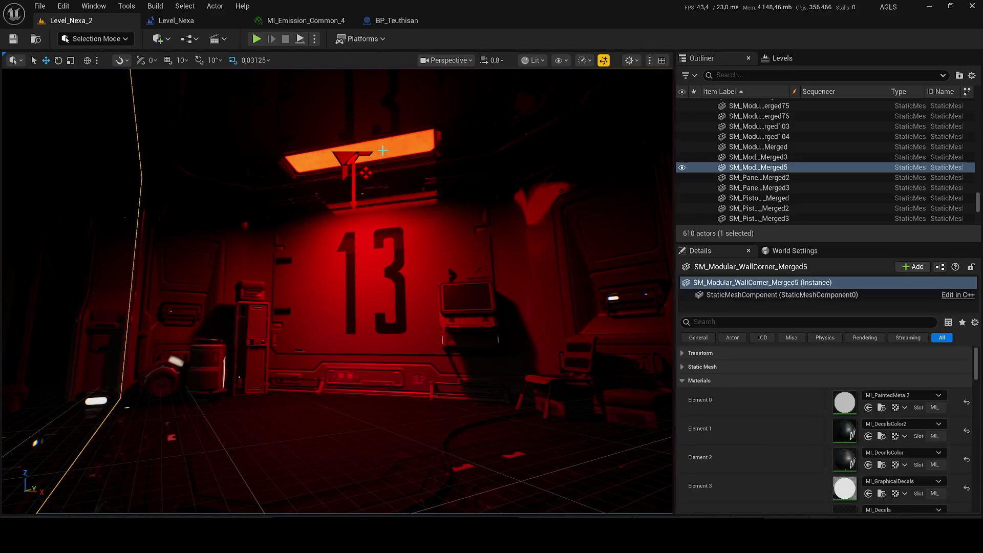
Duplicate the red spotlight RectLight137 and move the copy over the creature on the floor.
{"action": "left_click", "coordinate": [347, 159]}
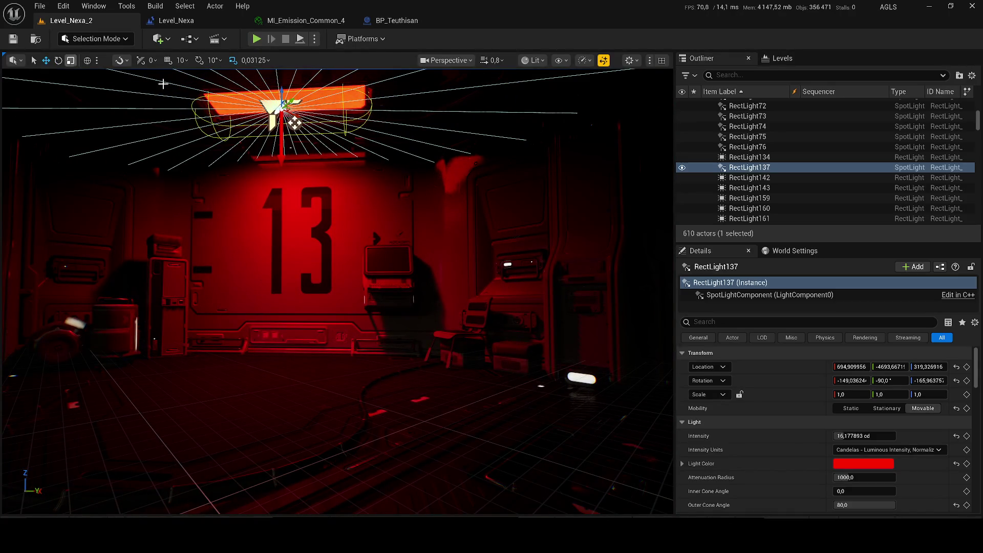
{"action": "key", "text": "ctrl+d"}
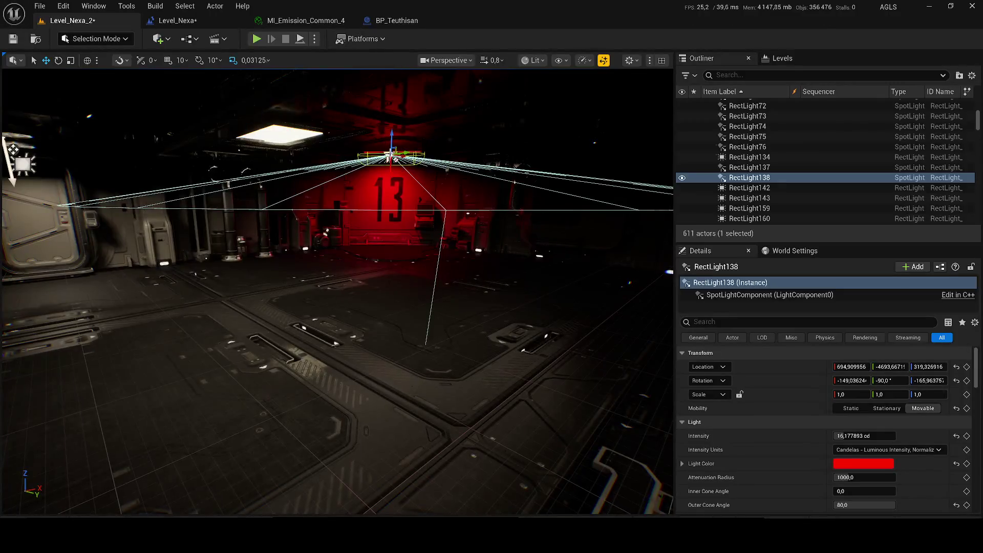
{"action": "scroll", "coordinate": [338, 291], "scroll_direction": "up", "scroll_amount": 2}
{"action": "mouse_move", "coordinate": [405, 192]}
{"action": "left_mouse_down"}
{"action": "mouse_move", "coordinate": [109, 292]}
{"action": "mouse_move", "coordinate": [281, 220]}
{"action": "mouse_move", "coordinate": [581, 274]}
{"action": "mouse_move", "coordinate": [619, 244]}
{"action": "mouse_move", "coordinate": [456, 233]}
{"action": "mouse_move", "coordinate": [403, 154]}
{"action": "mouse_move", "coordinate": [333, 230]}
{"action": "mouse_move", "coordinate": [338, 267]}
{"action": "mouse_move", "coordinate": [428, 156]}
{"action": "left_mouse_up"}
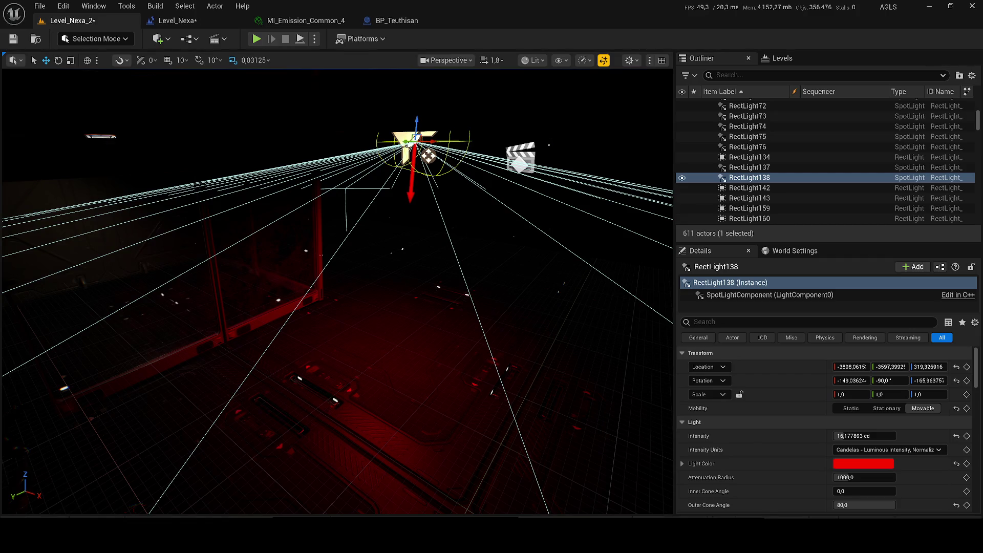
{"action": "left_click_drag", "start_coordinate": [301, 281], "coordinate": [284, 263]}
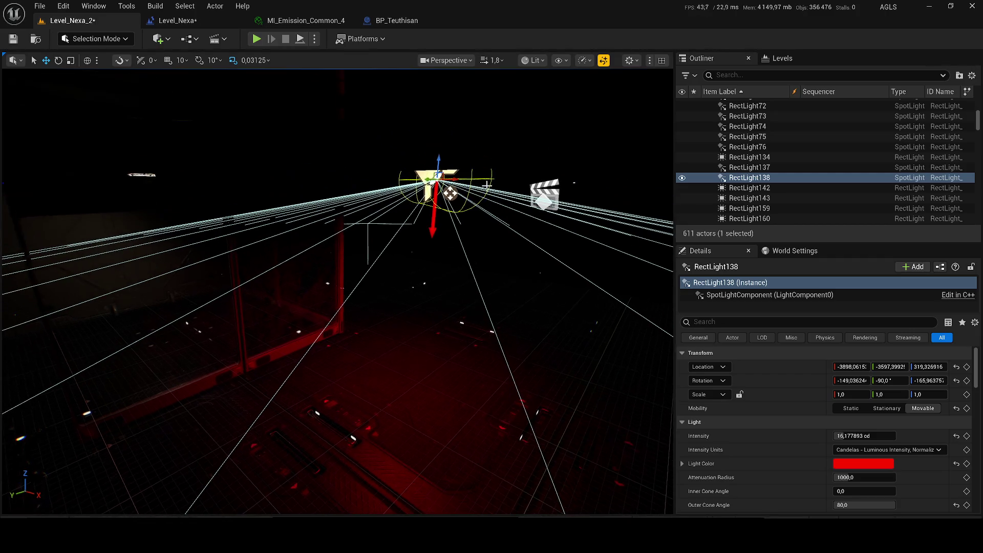
{"action": "left_click_drag", "start_coordinate": [428, 174], "coordinate": [489, 190]}
{"action": "mouse_move", "coordinate": [541, 165]}
{"action": "left_mouse_down"}
{"action": "mouse_move", "coordinate": [336, 290]}
{"action": "mouse_move", "coordinate": [565, 499]}
{"action": "mouse_move", "coordinate": [439, 259]}
{"action": "mouse_move", "coordinate": [539, 197]}
{"action": "mouse_move", "coordinate": [507, 220]}
{"action": "mouse_move", "coordinate": [543, 266]}
{"action": "mouse_move", "coordinate": [661, 174]}
{"action": "left_mouse_up"}
{"action": "key", "text": "f"}
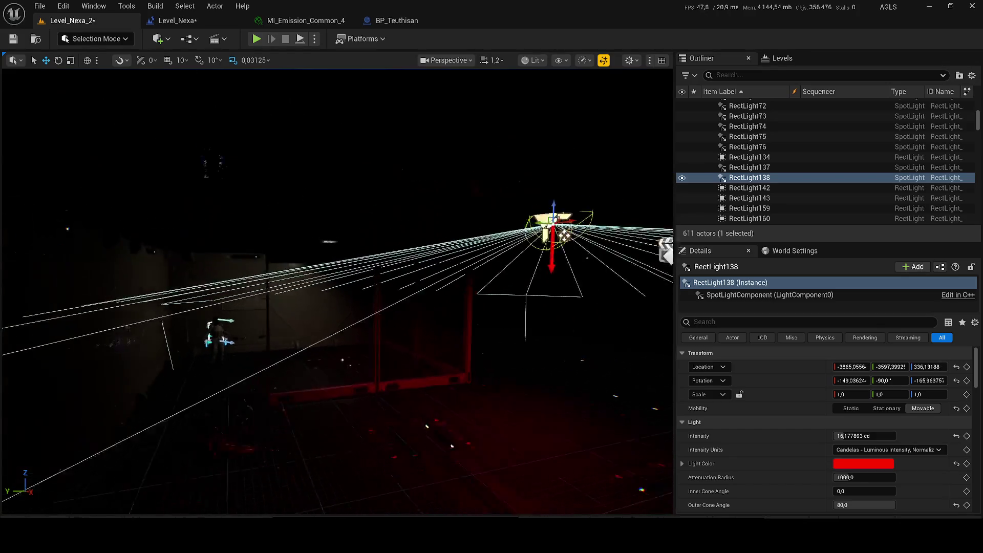
Adjust the copied light RectLight138's height to about Z 373.8 and save the level.
{"action": "mouse_move", "coordinate": [406, 250]}
{"action": "left_mouse_down"}
{"action": "mouse_move", "coordinate": [409, 189]}
{"action": "mouse_move", "coordinate": [395, 194]}
{"action": "mouse_move", "coordinate": [419, 199]}
{"action": "mouse_move", "coordinate": [263, 176]}
{"action": "mouse_move", "coordinate": [154, 177]}
{"action": "left_mouse_up"}
{"action": "mouse_move", "coordinate": [162, 236]}
{"action": "left_mouse_down"}
{"action": "mouse_move", "coordinate": [151, 217]}
{"action": "mouse_move", "coordinate": [163, 236]}
{"action": "left_mouse_up"}
{"action": "key", "text": "ctrl+s"}
{"action": "left_click_drag", "start_coordinate": [408, 285], "coordinate": [379, 277]}
{"action": "mouse_move", "coordinate": [168, 149]}
{"action": "left_mouse_down"}
{"action": "mouse_move", "coordinate": [328, 154]}
{"action": "mouse_move", "coordinate": [346, 119]}
{"action": "mouse_move", "coordinate": [326, 126]}
{"action": "mouse_move", "coordinate": [291, 112]}
{"action": "mouse_move", "coordinate": [303, 225]}
{"action": "left_mouse_up"}
{"action": "key", "text": "ctrl+s"}
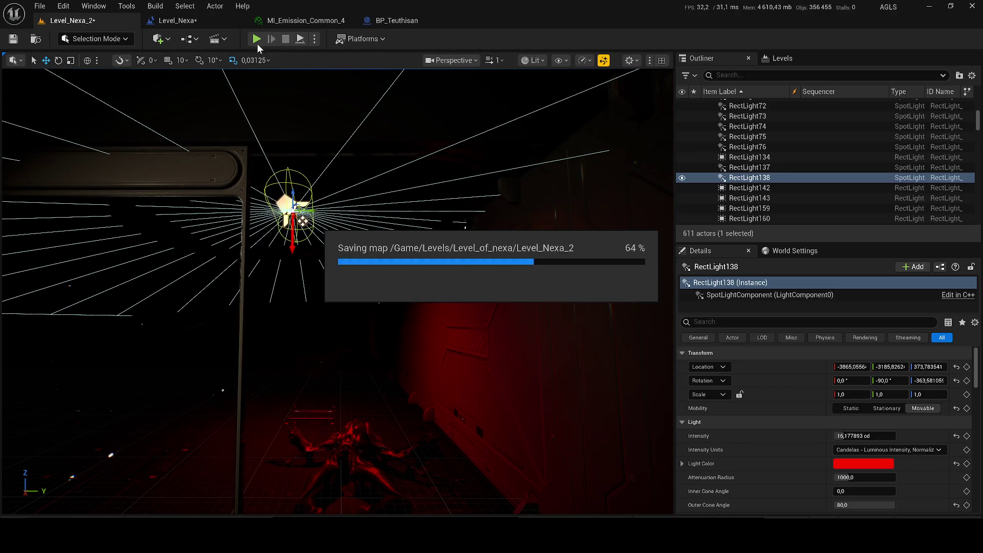
Play-test the level, then settle BP_Teuthisan lower at Z -45.4 and save the map.
{"action": "key", "text": "alt+p"}
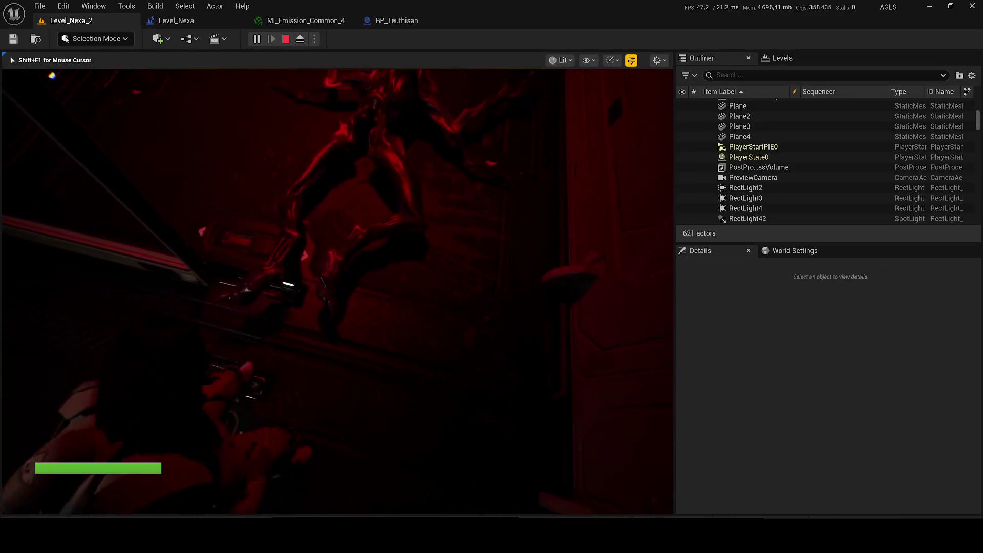
{"action": "key", "text": "Escape"}
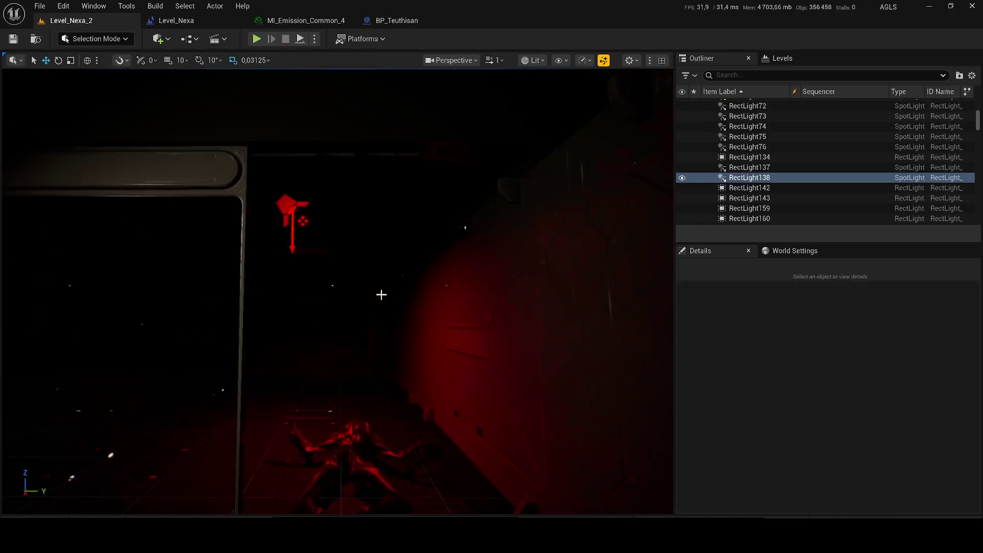
{"action": "left_click", "coordinate": [313, 218]}
{"action": "scroll", "coordinate": [302, 210], "scroll_direction": "up", "scroll_amount": 3}
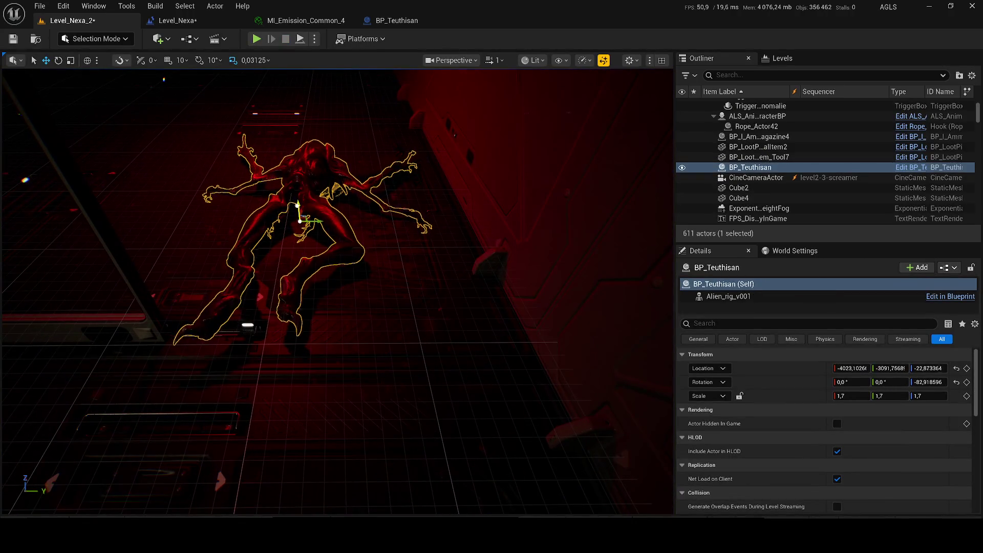
{"action": "left_click_drag", "start_coordinate": [300, 229], "coordinate": [300, 225]}
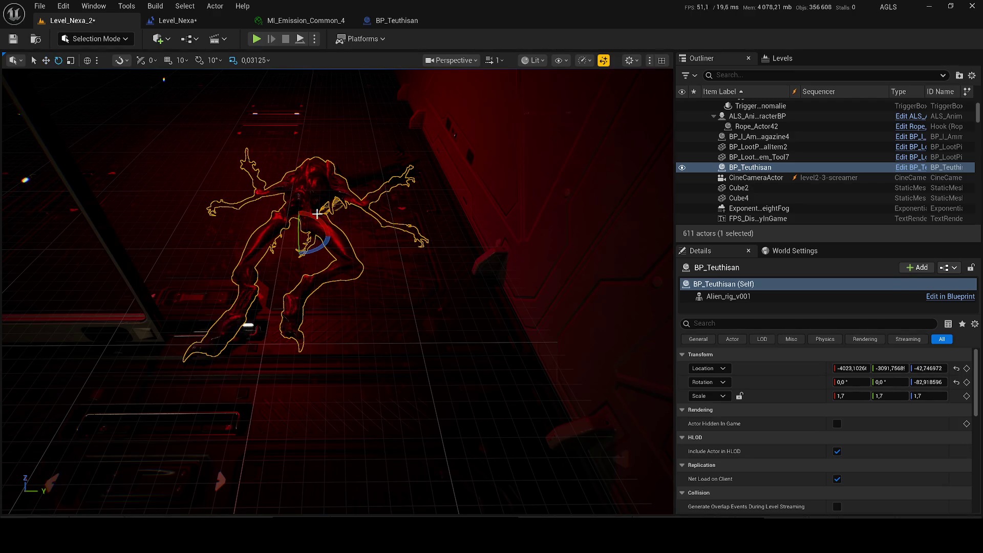
{"action": "scroll", "coordinate": [325, 201], "scroll_direction": "up", "scroll_amount": 10}
{"action": "left_click_drag", "start_coordinate": [324, 201], "coordinate": [324, 204]}
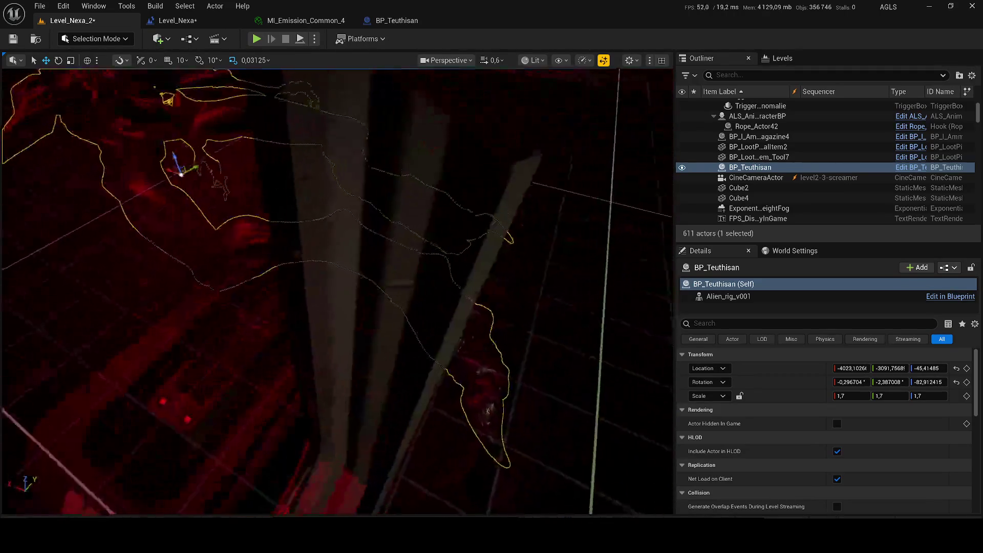
{"action": "scroll", "coordinate": [337, 292], "scroll_direction": "down", "scroll_amount": 1}
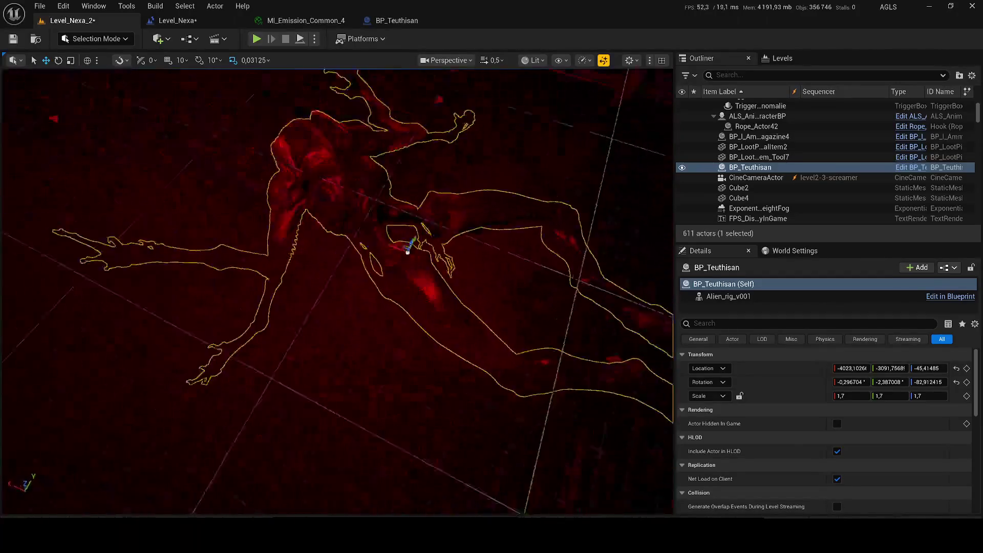
{"action": "key", "text": "ctrl+shift+s"}
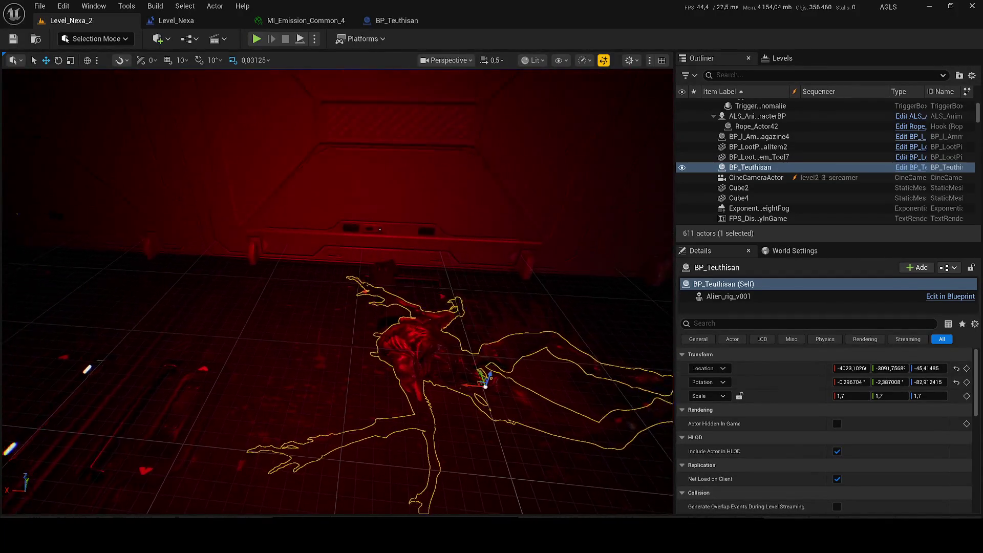
{"action": "left_click", "coordinate": [320, 102]}
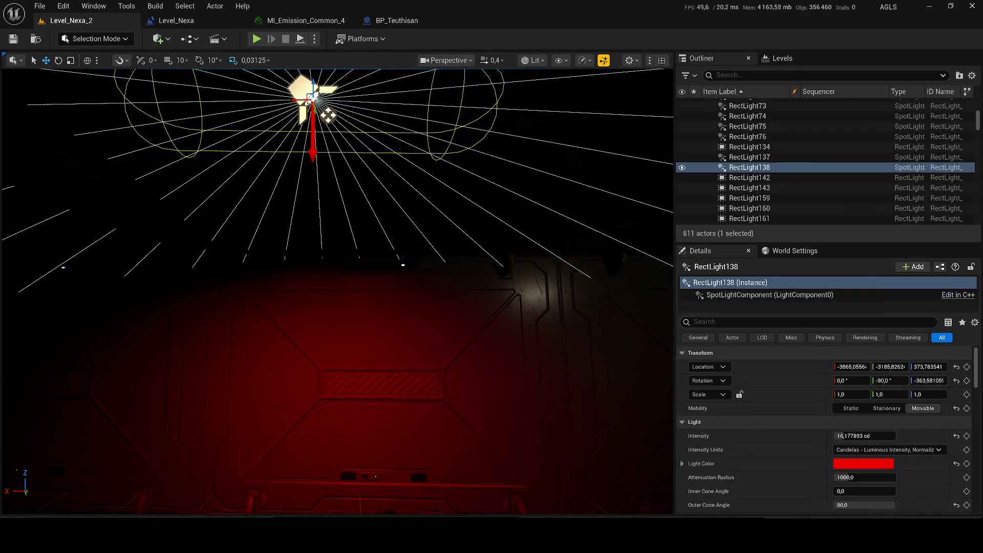
Set RectLight138's light function to M_Flicker_Light_Alarme_Anomalie and save the level.
{"action": "scroll", "coordinate": [872, 441], "scroll_direction": "down", "scroll_amount": 8}
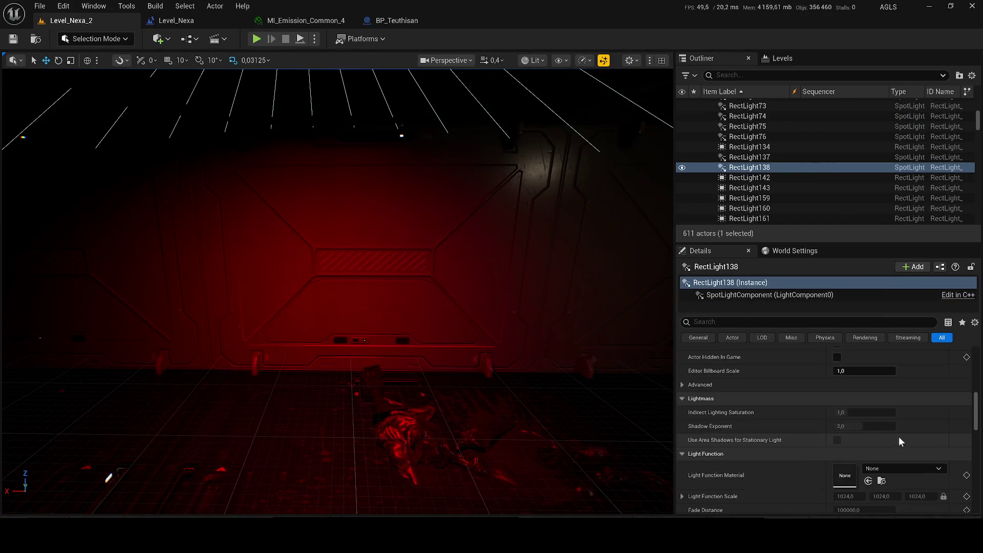
{"action": "scroll", "coordinate": [899, 440], "scroll_direction": "down", "scroll_amount": 4}
{"action": "left_click", "coordinate": [896, 354]}
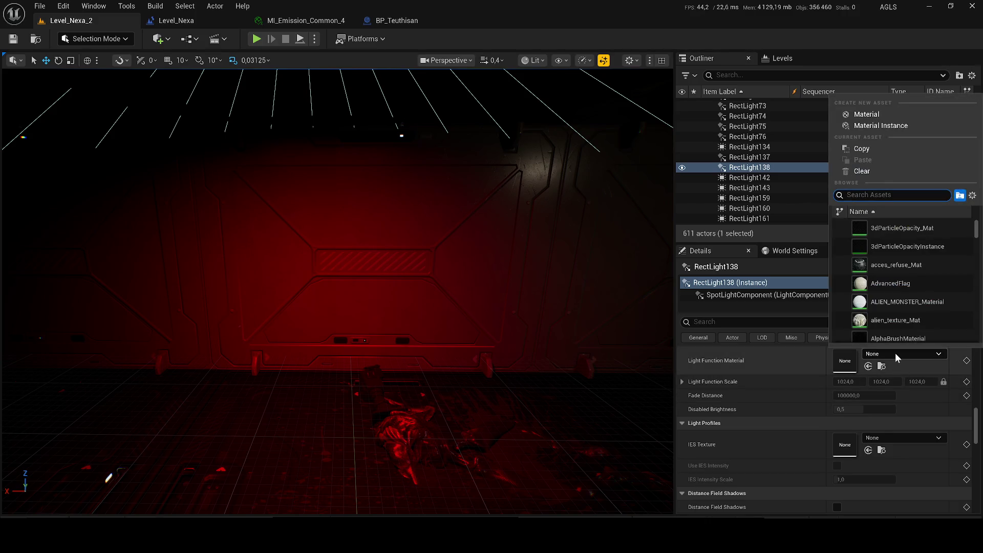
{"action": "type", "text": "flicker"}
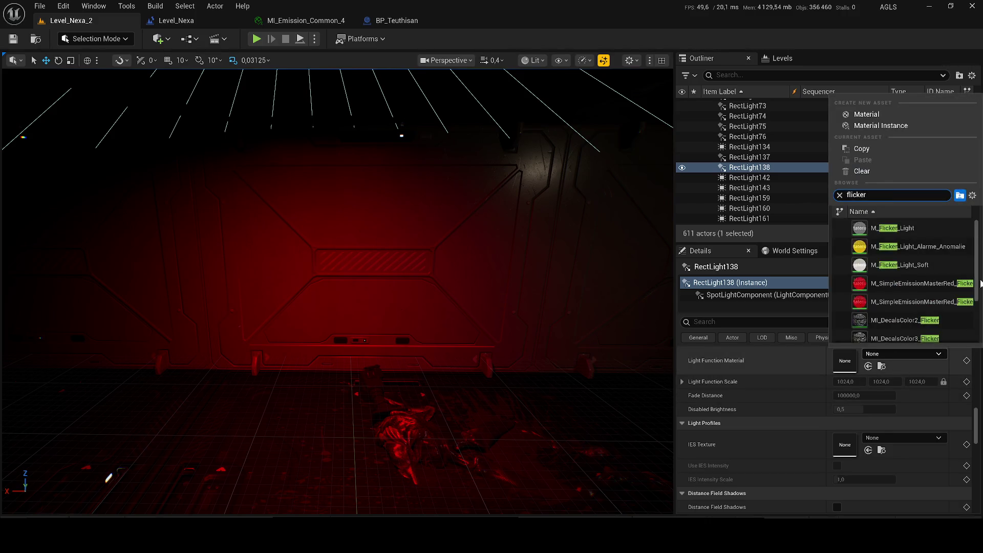
{"action": "left_click", "coordinate": [929, 250]}
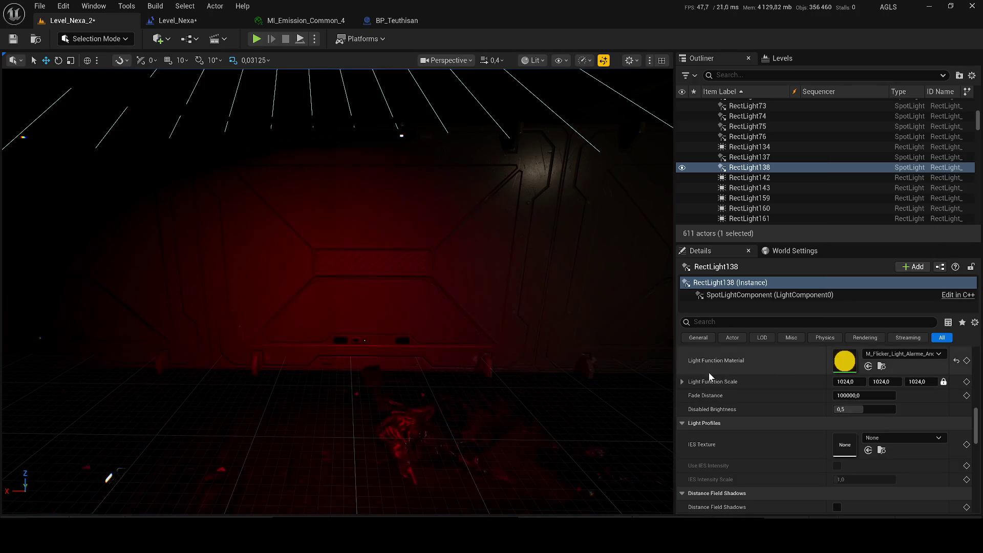
{"action": "mouse_move", "coordinate": [518, 350]}
{"action": "left_mouse_down"}
{"action": "mouse_move", "coordinate": [518, 368]}
{"action": "mouse_move", "coordinate": [518, 350]}
{"action": "left_mouse_up"}
{"action": "key", "text": "ctrl+shift+s"}
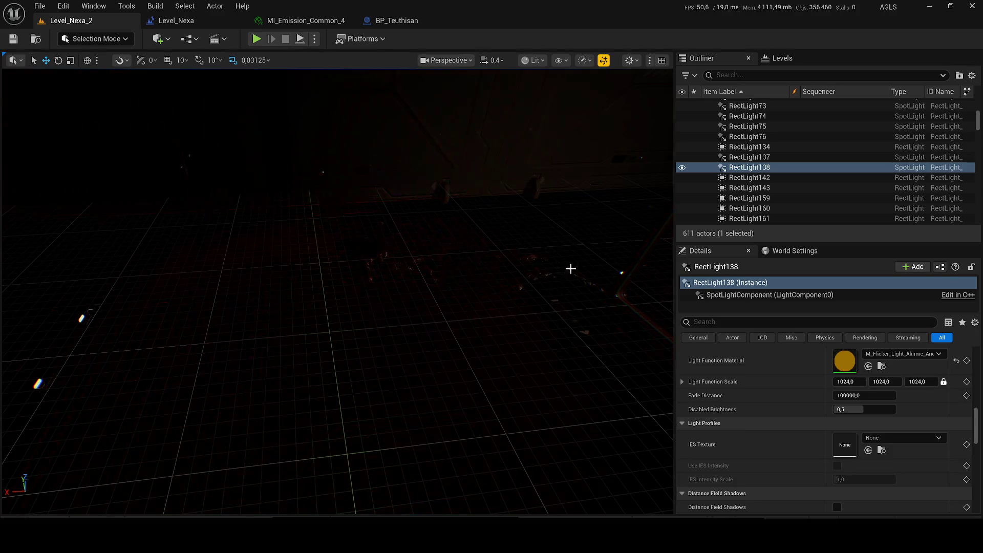
Switch the light function material to M_FlickFuction_Inst, after briefly trying M_FlickFuction.
{"action": "left_click", "coordinate": [883, 354]}
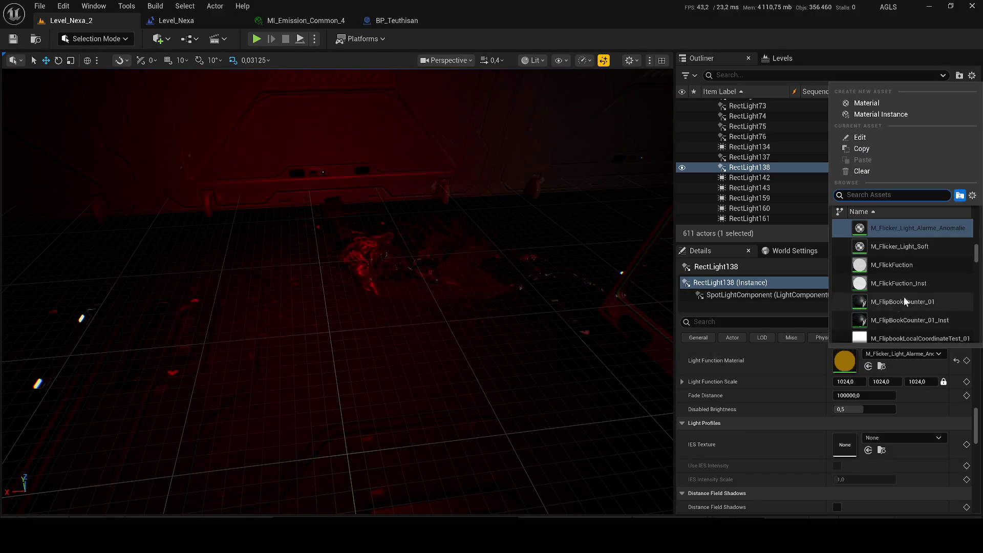
{"action": "left_click", "coordinate": [918, 270]}
{"action": "left_click", "coordinate": [915, 355]}
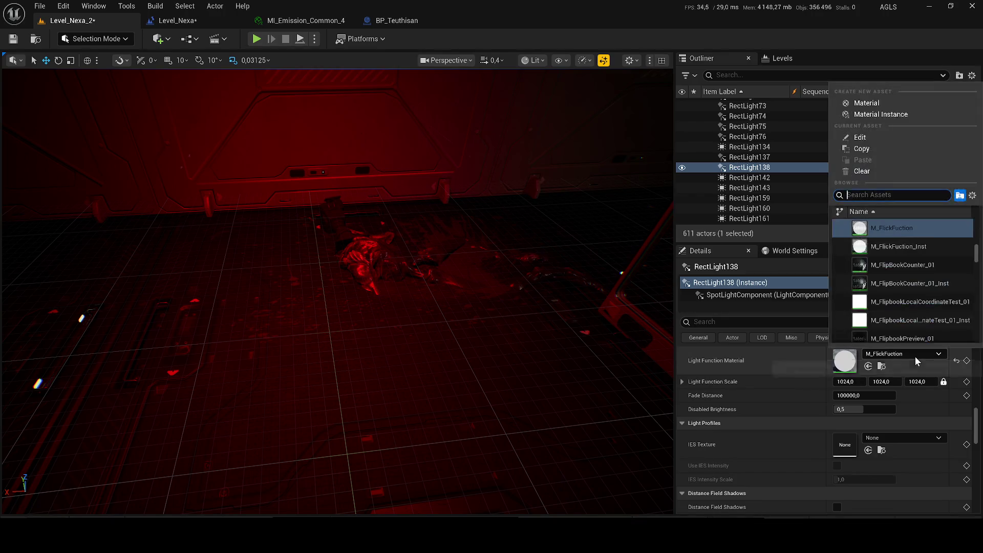
{"action": "left_click", "coordinate": [916, 246]}
{"action": "left_click", "coordinate": [909, 357]}
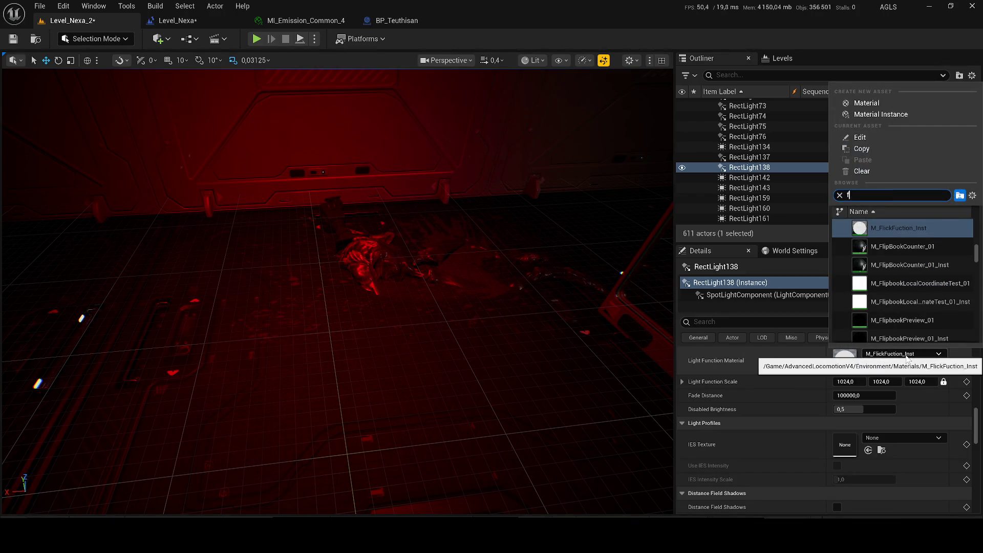
Fly the camera through the red-lit room and save the current level.
{"action": "right_click", "coordinate": [535, 307]}
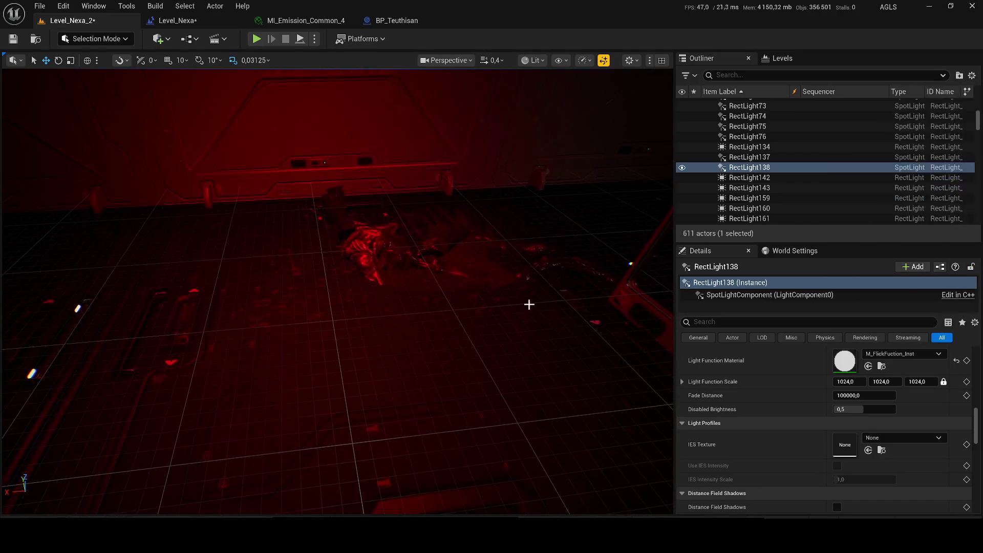
{"action": "scroll", "coordinate": [535, 307], "scroll_direction": "up", "scroll_amount": 1}
{"action": "key", "text": "e"}
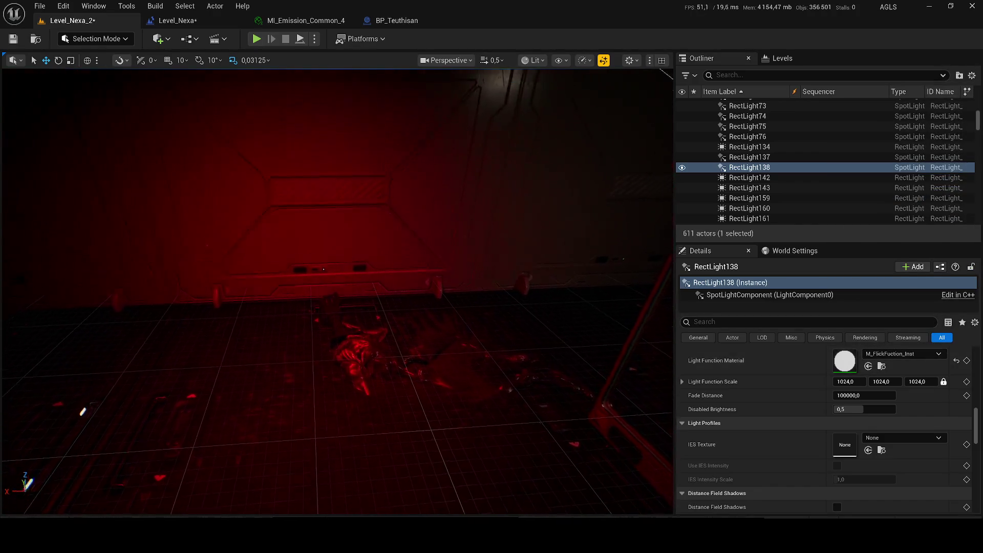
{"action": "key", "text": "ctrl+s"}
{"action": "key", "text": "f"}
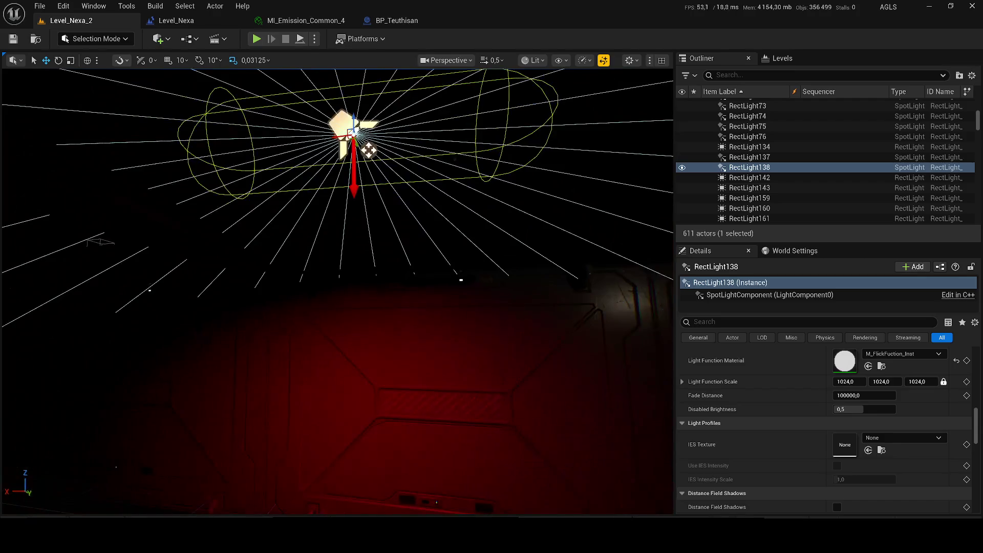
{"action": "mouse_move", "coordinate": [403, 161]}
{"action": "left_mouse_down"}
{"action": "mouse_move", "coordinate": [398, 129]}
{"action": "mouse_move", "coordinate": [278, 189]}
{"action": "mouse_move", "coordinate": [276, 248]}
{"action": "mouse_move", "coordinate": [291, 254]}
{"action": "left_mouse_up"}
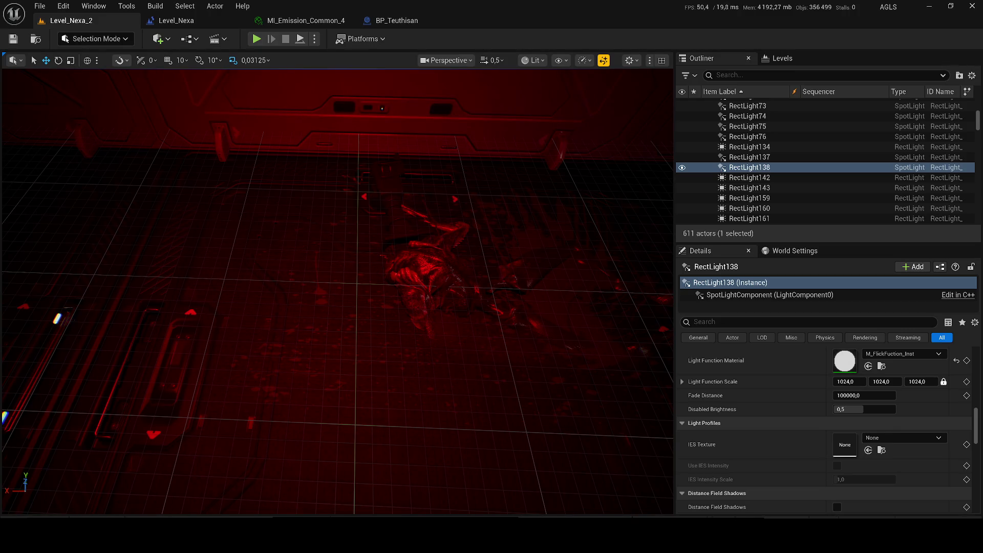
{"action": "mouse_move", "coordinate": [254, 248]}
{"action": "left_mouse_down"}
{"action": "mouse_move", "coordinate": [262, 202]}
{"action": "mouse_move", "coordinate": [253, 261]}
{"action": "mouse_move", "coordinate": [344, 307]}
{"action": "mouse_move", "coordinate": [377, 292]}
{"action": "mouse_move", "coordinate": [345, 261]}
{"action": "mouse_move", "coordinate": [426, 304]}
{"action": "left_mouse_up"}
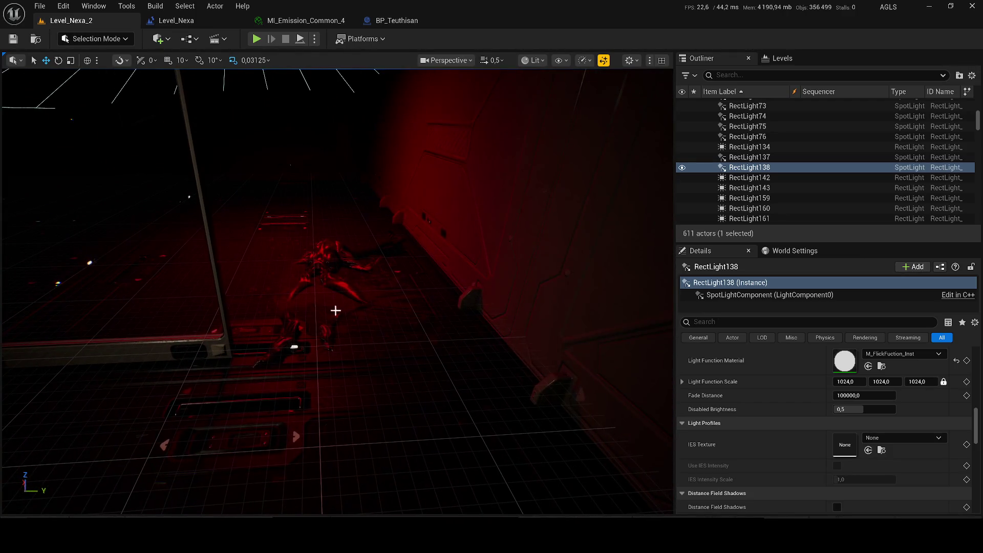
Select the floor creature and open BP_Teuthisan in the Blueprint editor via Edit BP_Teuthisan.
{"action": "left_click", "coordinate": [326, 260]}
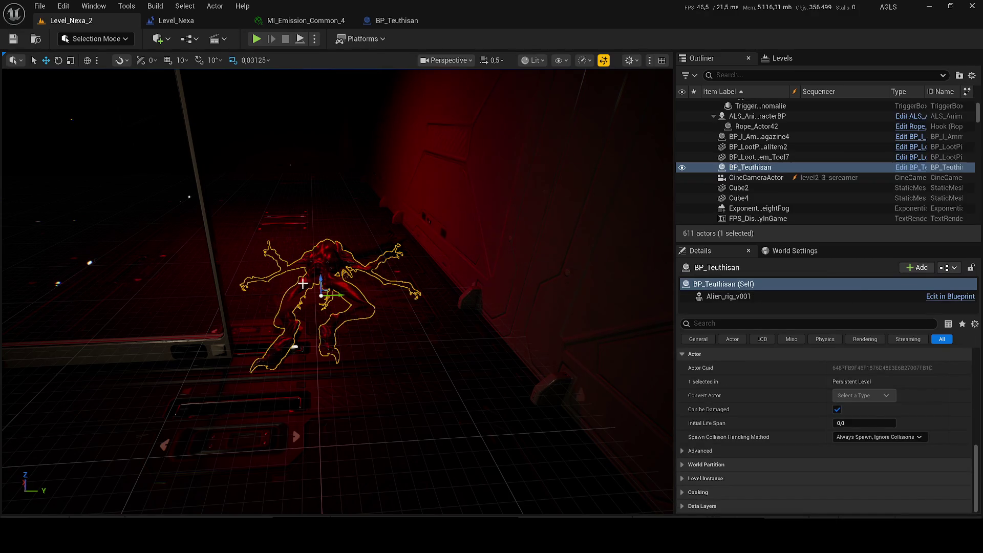
{"action": "right_click", "coordinate": [738, 172]}
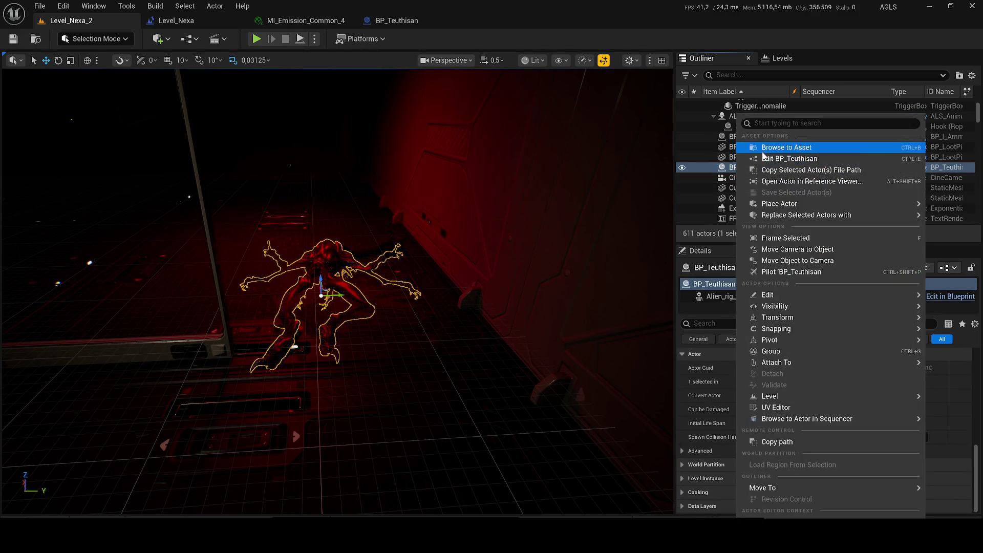
{"action": "left_click", "coordinate": [755, 147]}
{"action": "key", "text": "ctrl+space"}
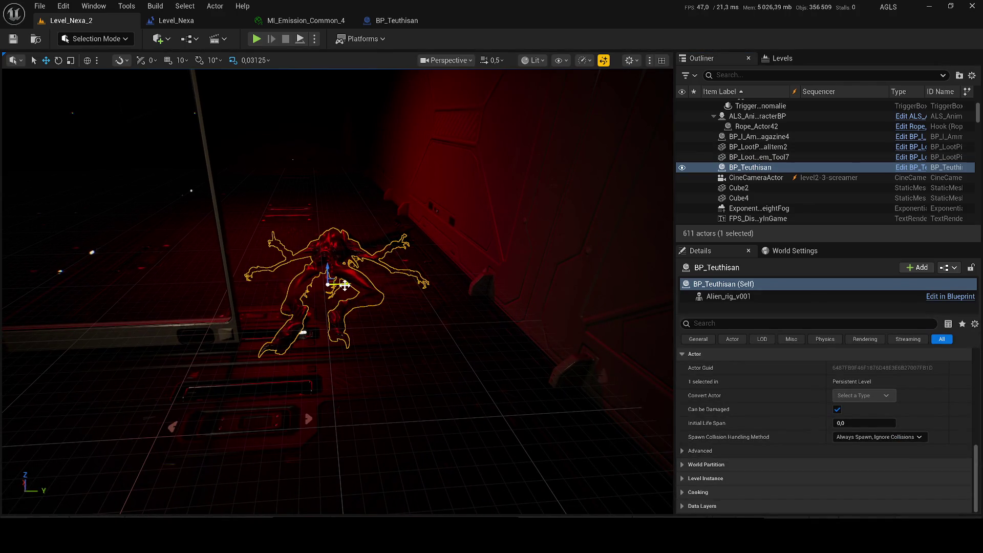
{"action": "right_click", "coordinate": [830, 175]}
{"action": "left_click", "coordinate": [819, 98]}
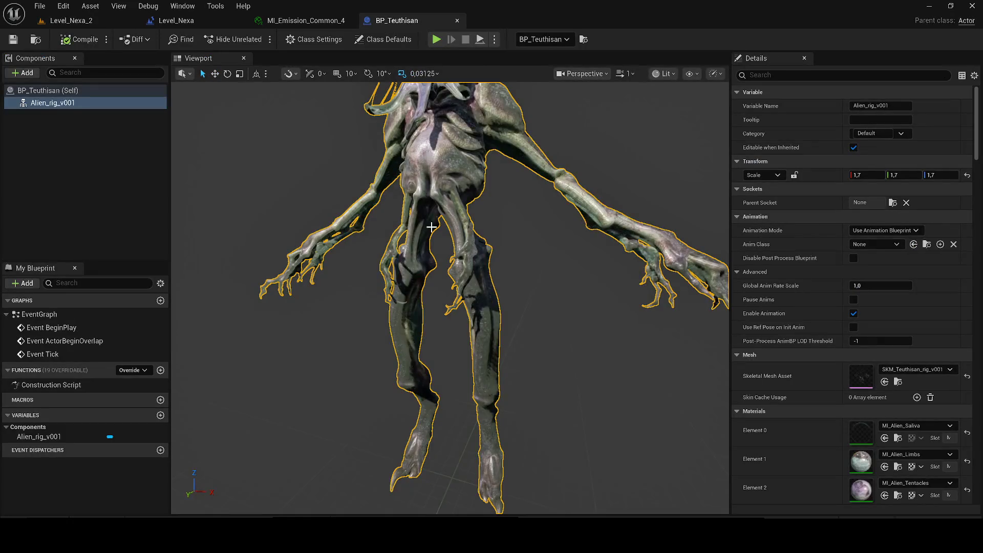
Look over BP_Teuthisan's components without adding any new component.
{"action": "scroll", "coordinate": [480, 218], "scroll_direction": "down", "scroll_amount": 3}
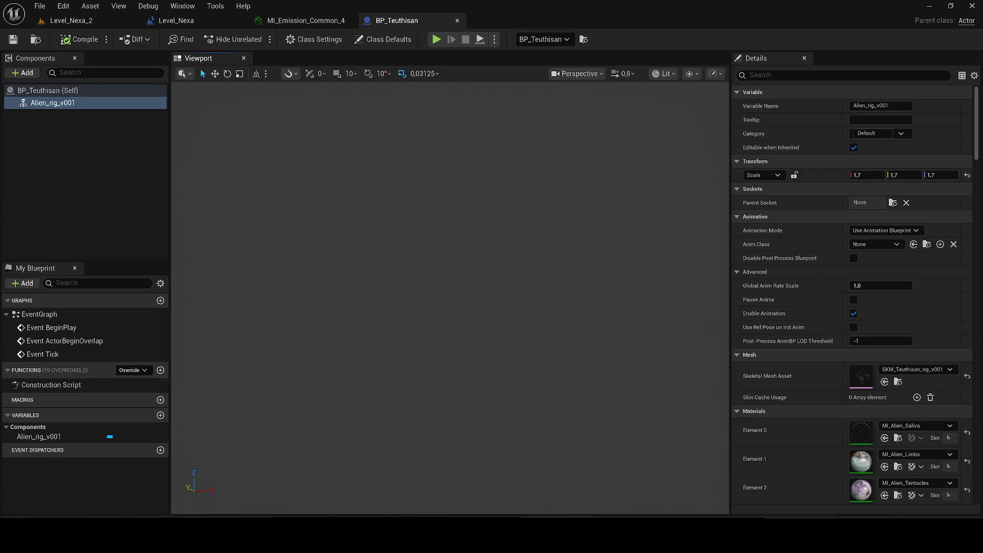
{"action": "scroll", "coordinate": [450, 297], "scroll_direction": "down", "scroll_amount": 4}
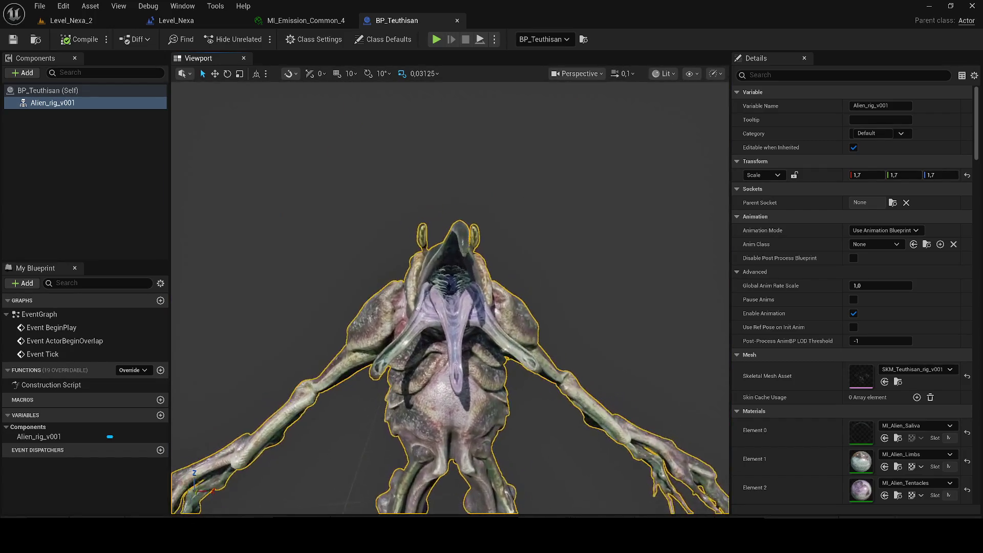
{"action": "scroll", "coordinate": [450, 297], "scroll_direction": "down", "scroll_amount": 2}
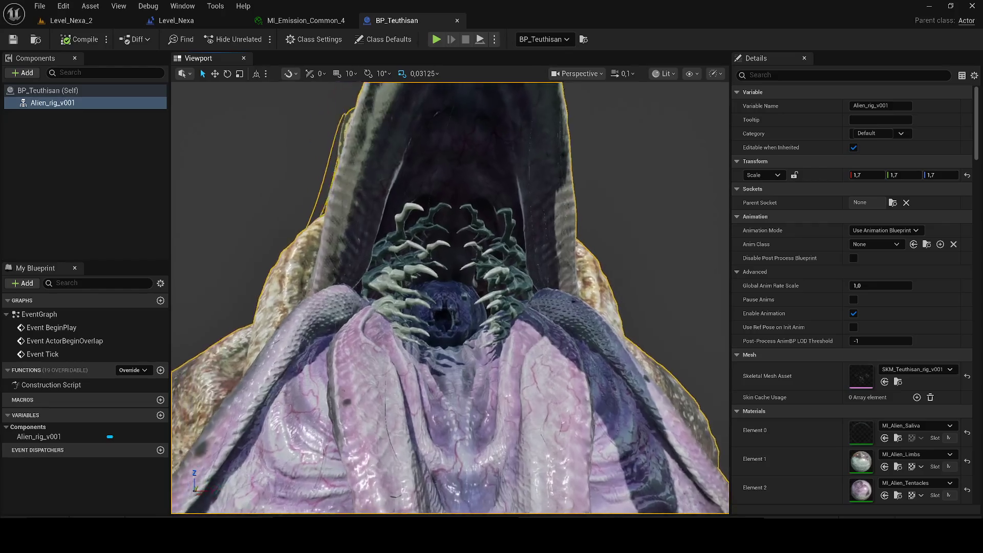
{"action": "scroll", "coordinate": [379, 223], "scroll_direction": "up", "scroll_amount": 4}
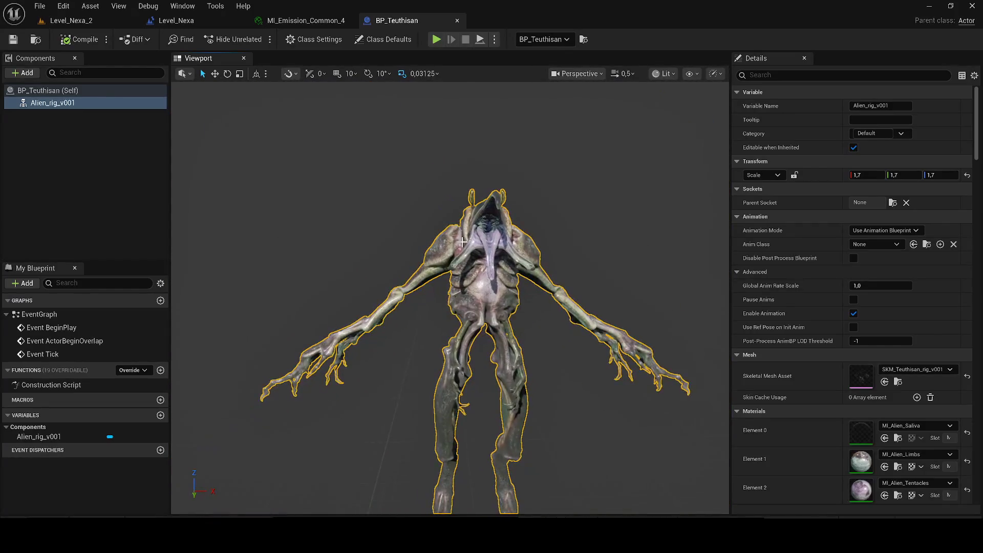
{"action": "left_click", "coordinate": [23, 73]}
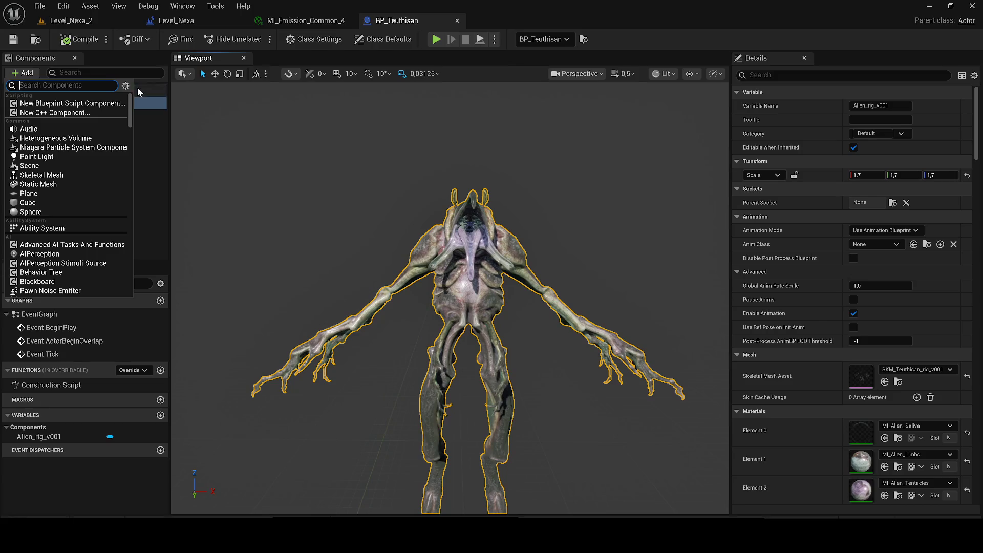
{"action": "left_click", "coordinate": [60, 30]}
Back in Level_Nexa_2, duplicate BP_Teuthisan in the Content Drawer and name it BP_Teuthisan_Game.
{"action": "left_click", "coordinate": [63, 23]}
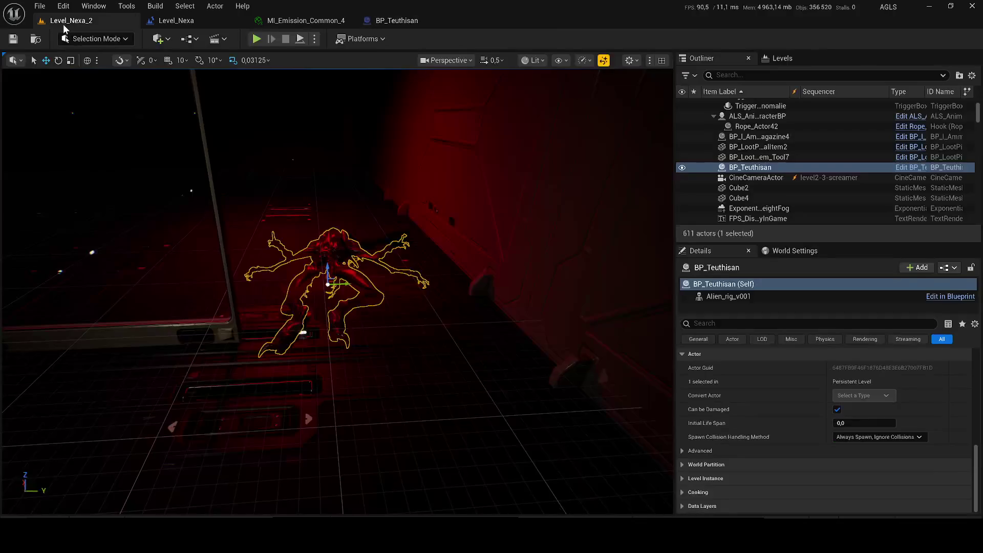
{"action": "key", "text": "ctrl+b"}
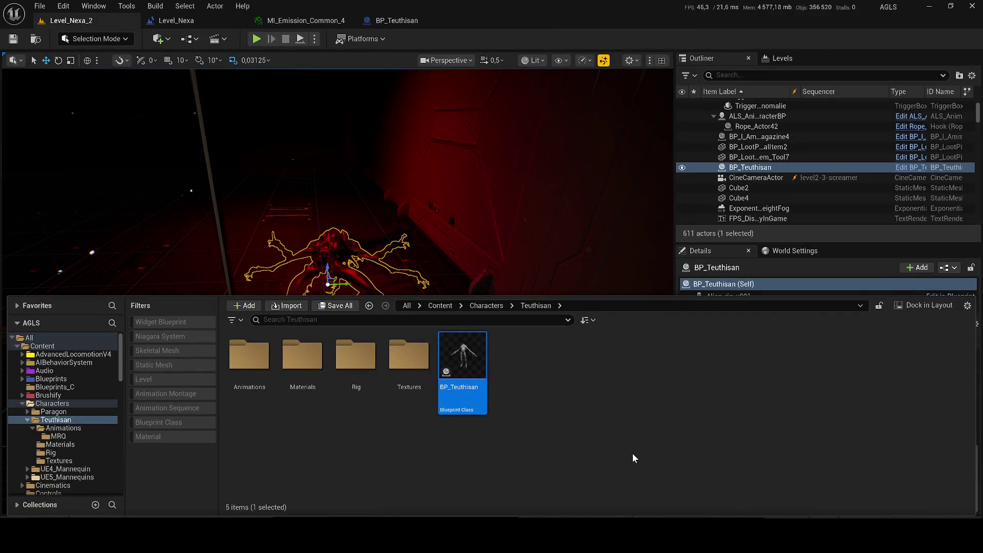
{"action": "key", "text": "ctrl+c"}
{"action": "key", "text": "ctrl+v"}
{"action": "type", "text": "BP_Teuthisan_G"}
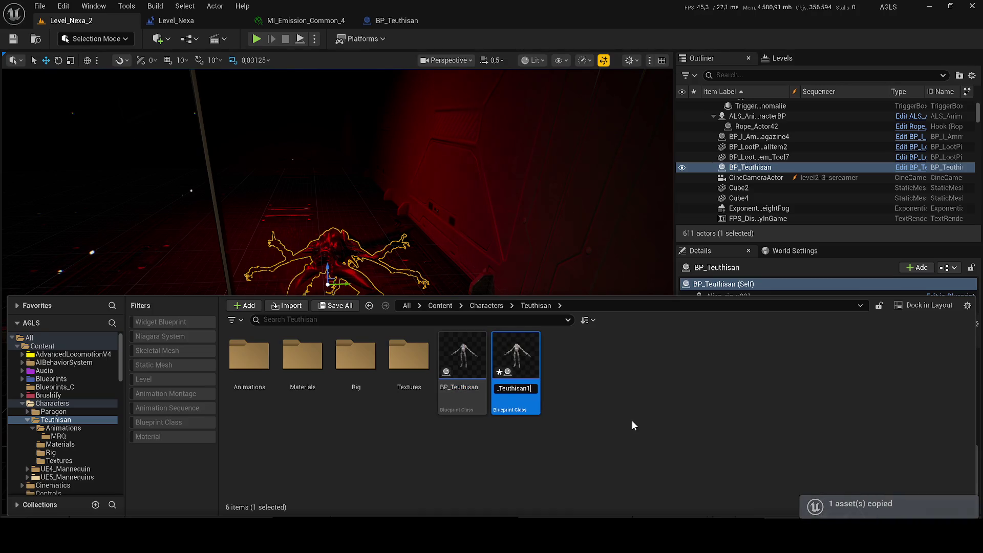
{"action": "type", "text": "ame"}
Confirm the name BP_Teuthisan_Game and drop one instance into the level near the creature.
{"action": "key", "text": "Return"}
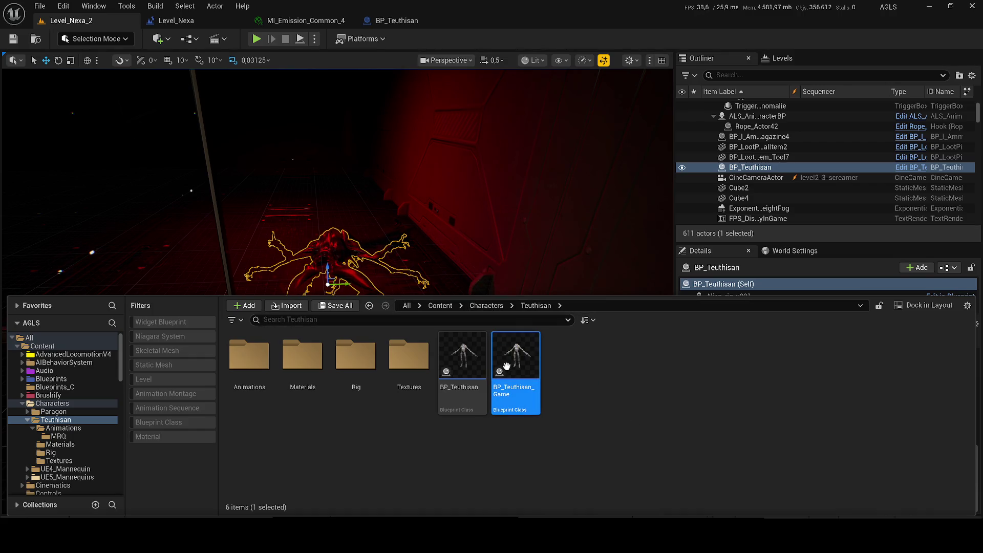
{"action": "left_click", "coordinate": [333, 204]}
{"action": "mouse_move", "coordinate": [333, 205]}
{"action": "left_mouse_down"}
{"action": "mouse_move", "coordinate": [333, 285]}
{"action": "mouse_move", "coordinate": [318, 246]}
{"action": "left_mouse_up"}
{"action": "left_click", "coordinate": [353, 258]}
Copy the original BP_Teuthisan's transform and paste its location onto BP_Teuthisan_Game.
{"action": "left_click", "coordinate": [336, 254]}
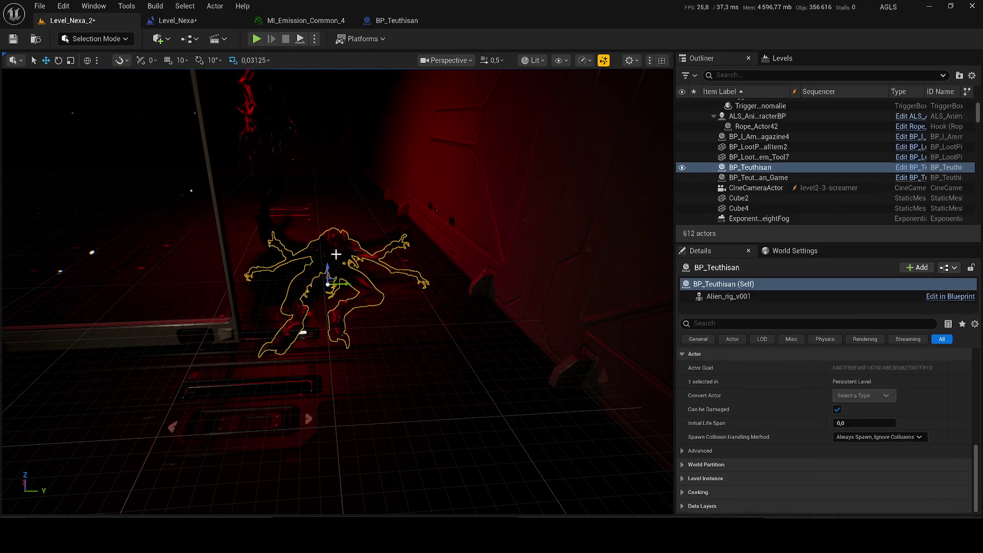
{"action": "scroll", "coordinate": [757, 390], "scroll_direction": "up", "scroll_amount": 10}
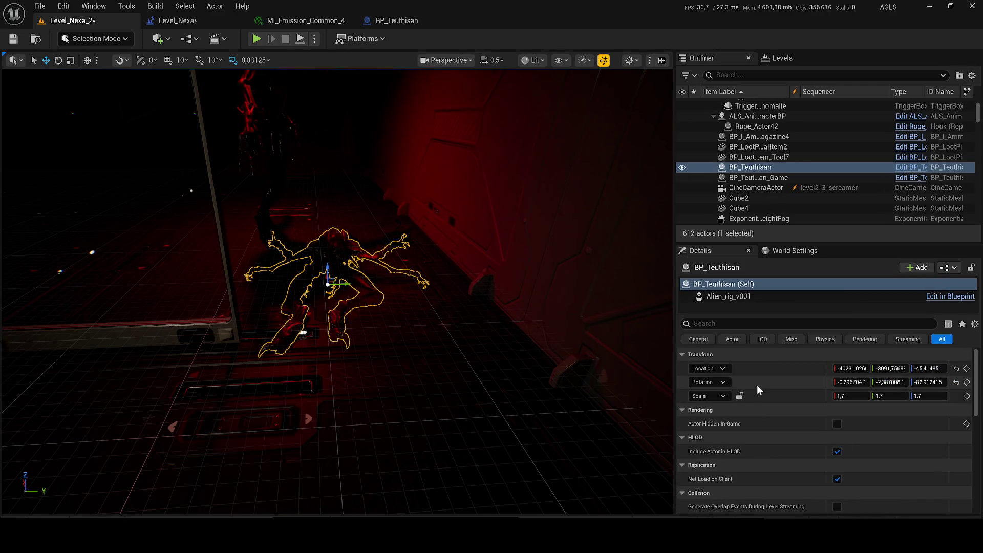
{"action": "right_click", "coordinate": [745, 382]}
{"action": "left_click", "coordinate": [768, 392]}
{"action": "left_click", "coordinate": [262, 131]}
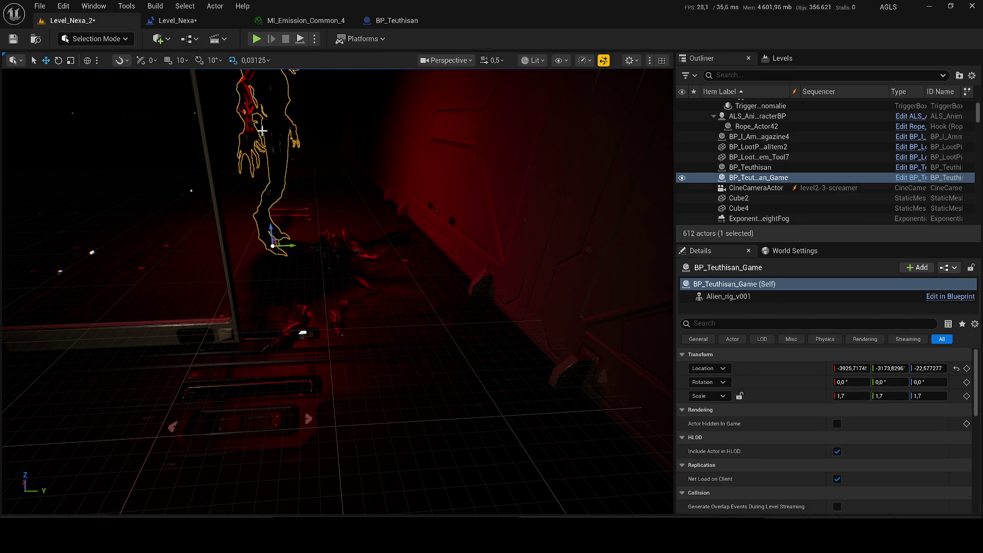
{"action": "right_click", "coordinate": [798, 378]}
{"action": "left_click", "coordinate": [831, 405]}
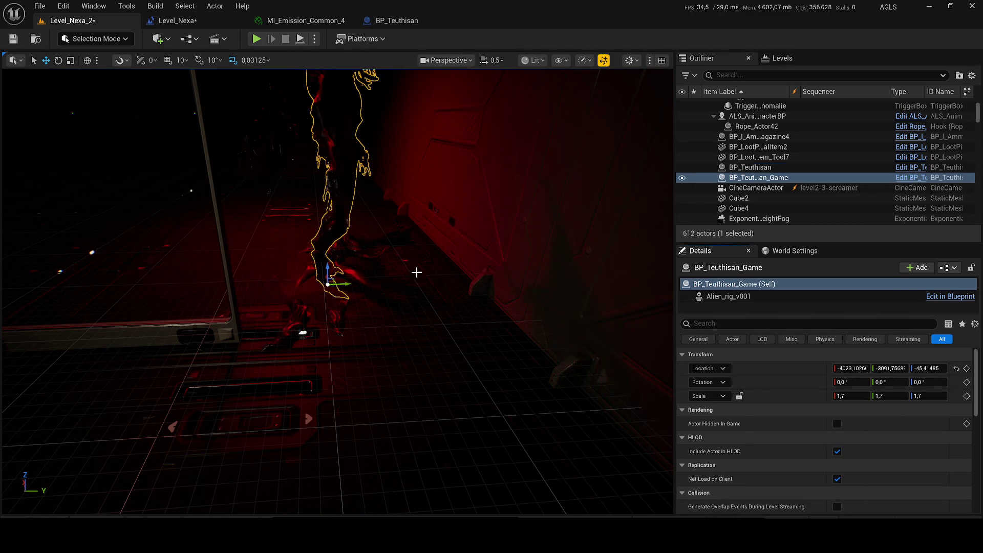
Copy the original creature's rotation and paste it onto BP_Teuthisan_Game.
{"action": "left_click", "coordinate": [417, 270]}
{"action": "right_click", "coordinate": [793, 387]}
{"action": "left_click", "coordinate": [810, 404]}
{"action": "left_click", "coordinate": [316, 118]}
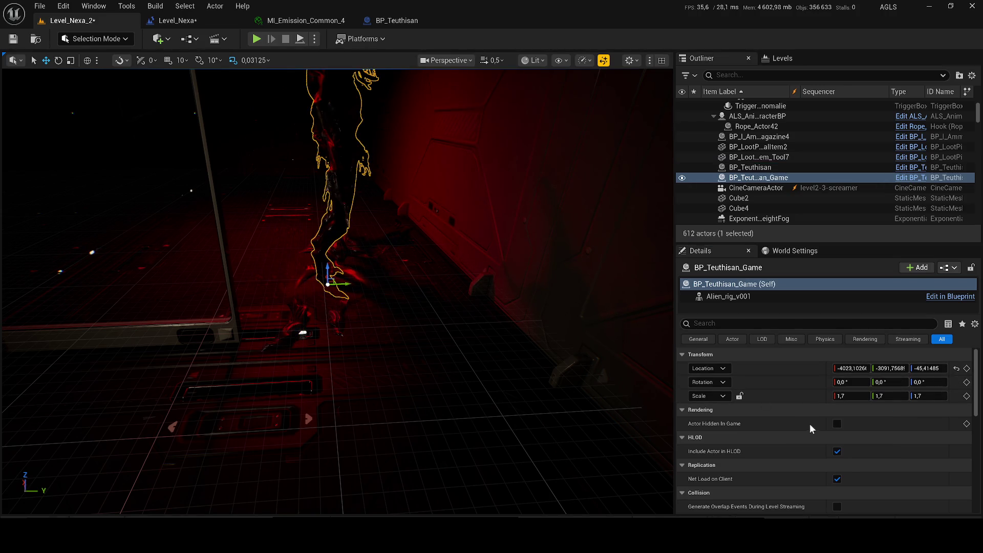
{"action": "right_click", "coordinate": [779, 382]}
{"action": "left_click", "coordinate": [799, 414]}
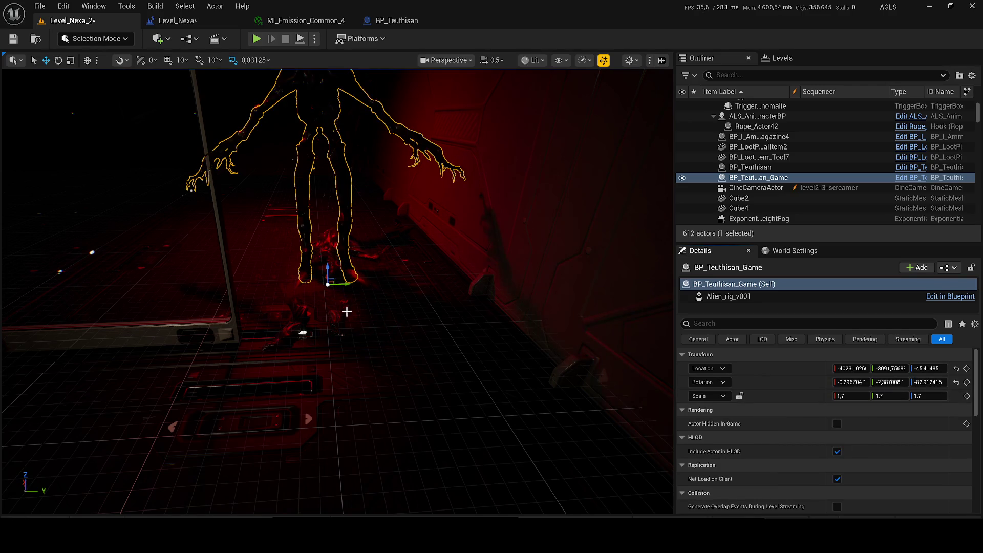
Locate the original mesh's zombie animation blueprint in the Zombie_Character folder via the Anim Class browse.
{"action": "left_click", "coordinate": [291, 328]}
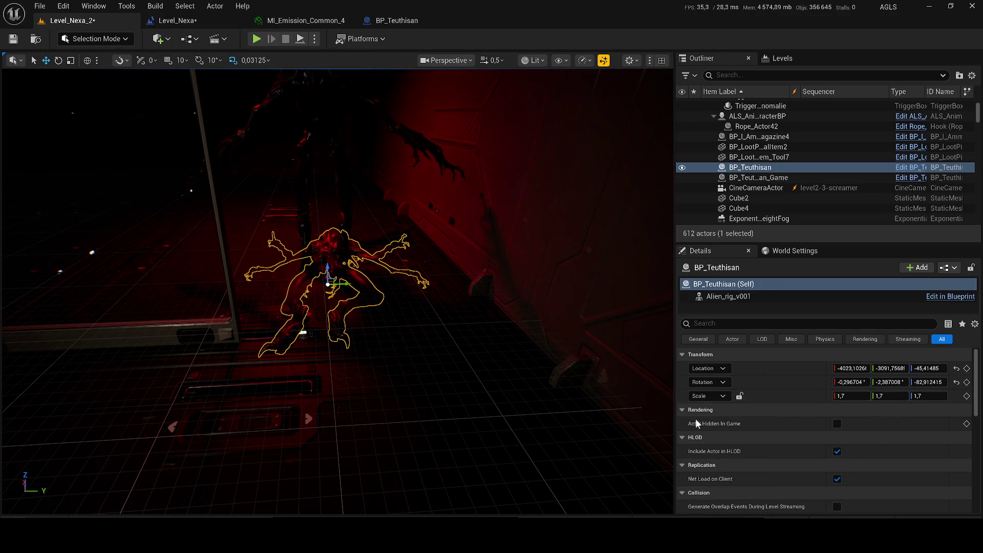
{"action": "scroll", "coordinate": [766, 381], "scroll_direction": "down", "scroll_amount": 2}
{"action": "scroll", "coordinate": [870, 409], "scroll_direction": "up", "scroll_amount": 3}
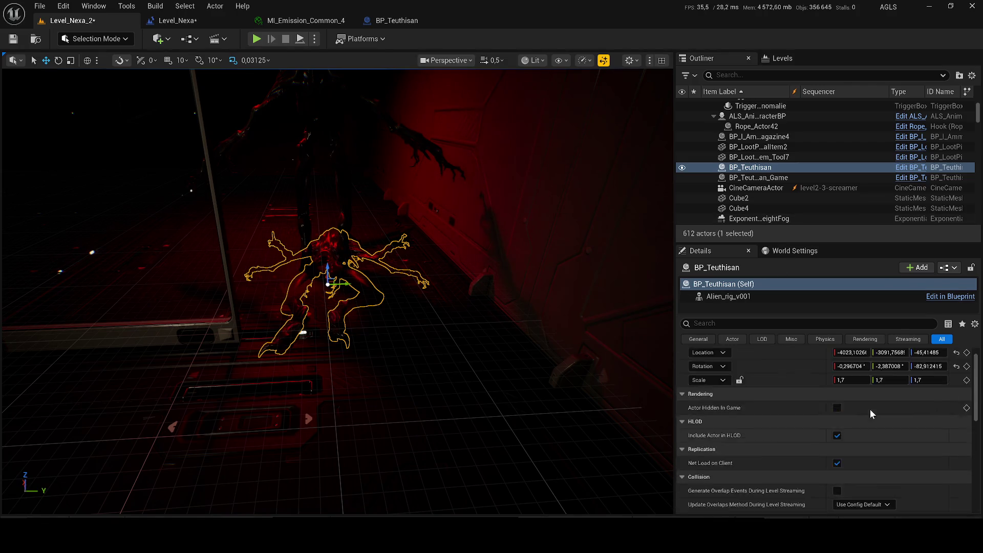
{"action": "scroll", "coordinate": [761, 425], "scroll_direction": "down", "scroll_amount": 9}
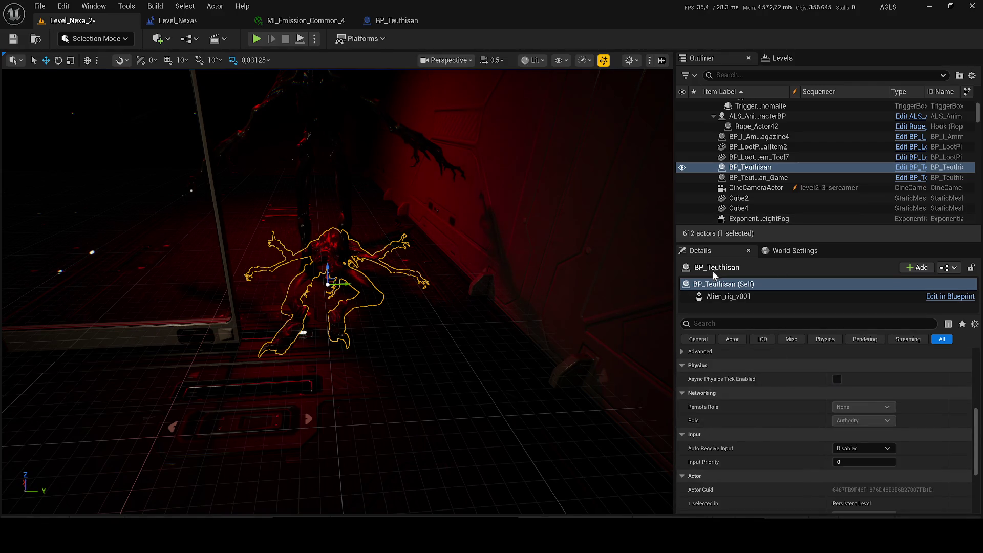
{"action": "left_click", "coordinate": [737, 299]}
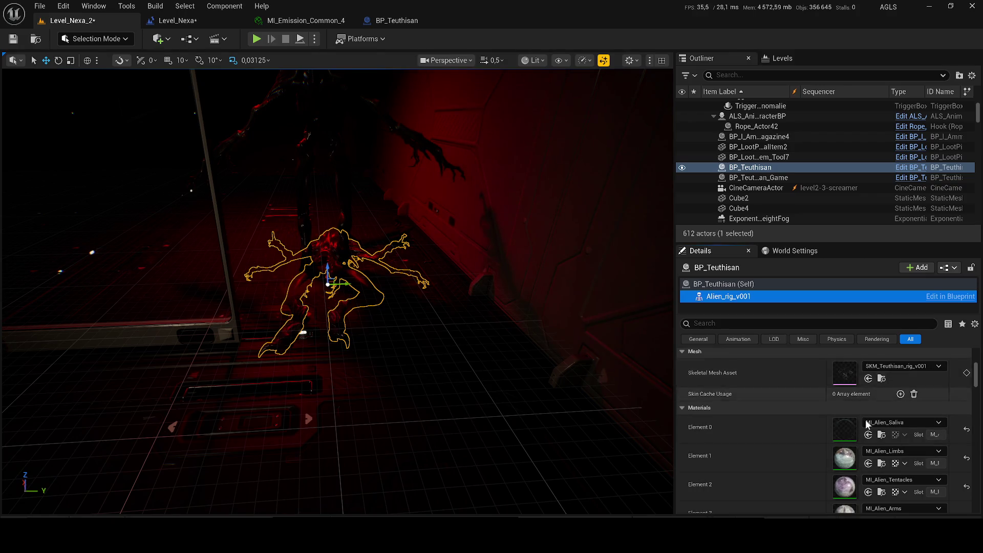
{"action": "scroll", "coordinate": [906, 422], "scroll_direction": "up", "scroll_amount": 5}
{"action": "left_click", "coordinate": [915, 405]}
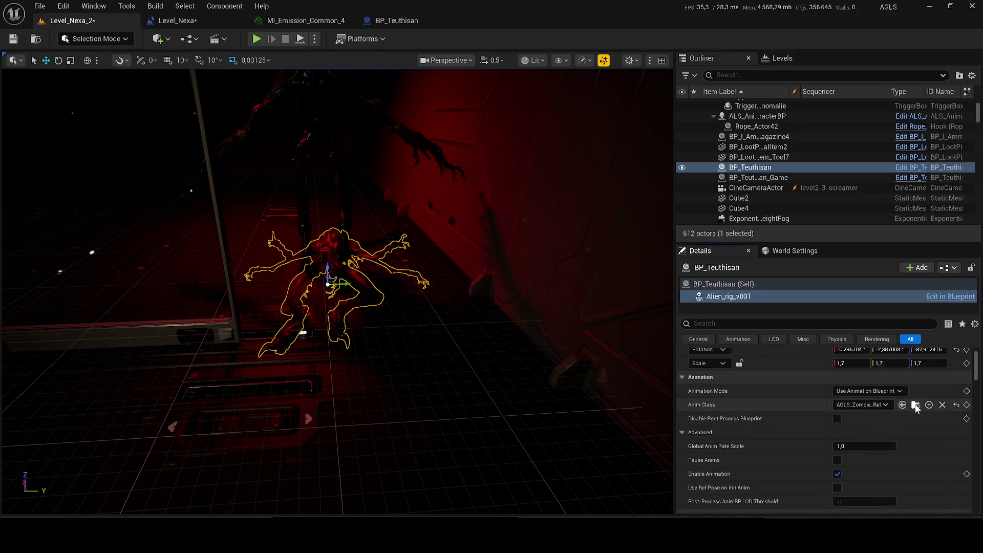
{"action": "right_click", "coordinate": [331, 184]}
{"action": "left_click", "coordinate": [316, 147]}
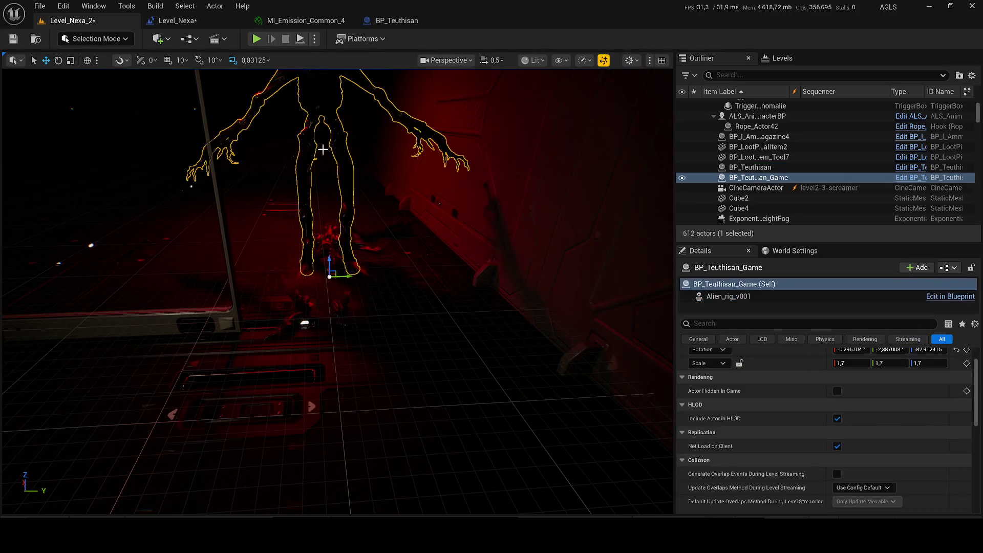
{"action": "scroll", "coordinate": [862, 438], "scroll_direction": "up", "scroll_amount": 1}
{"action": "left_click", "coordinate": [750, 297]}
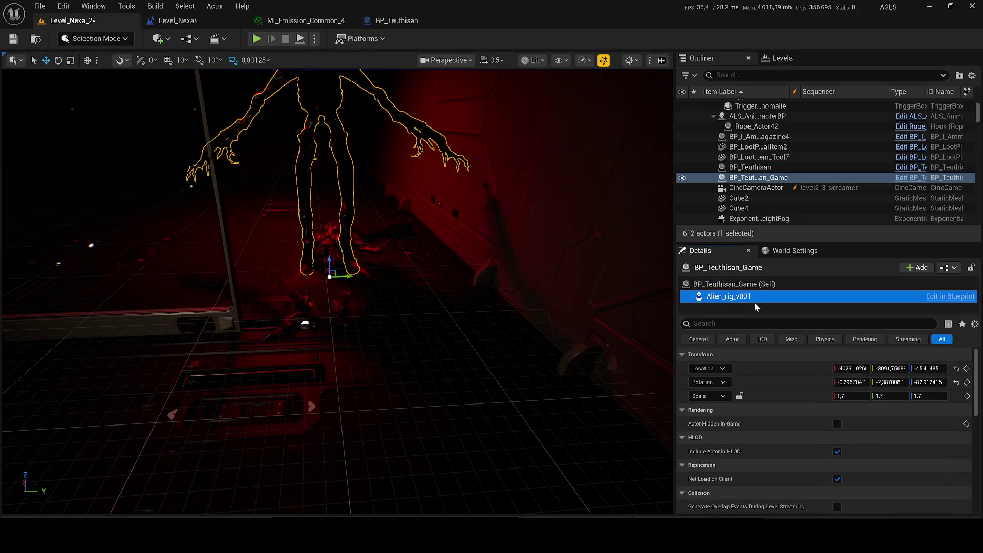
{"action": "left_click", "coordinate": [877, 468]}
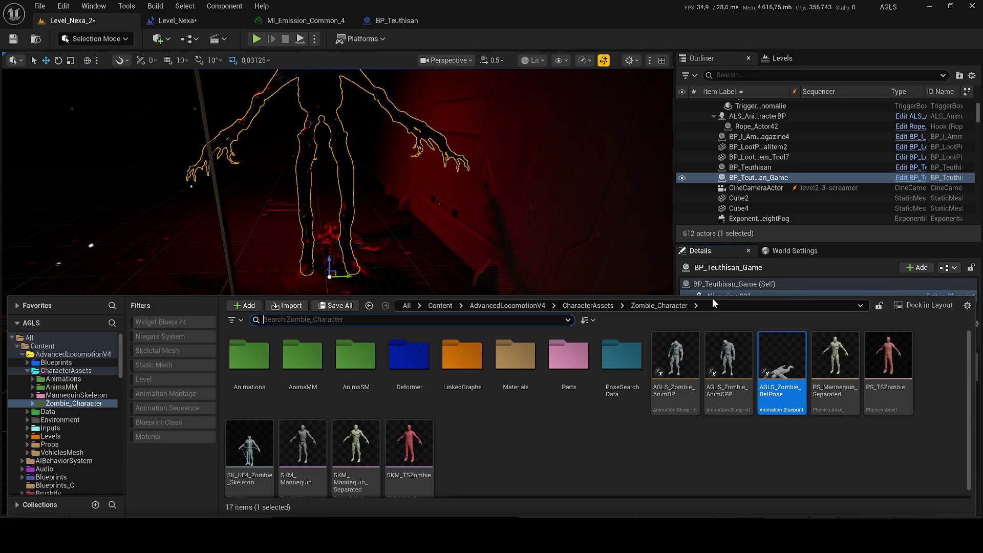
Assign AGLS_Zombie_RefPose as BP_Teuthisan_Game's anim class, then delete the original BP_Teuthisan.
{"action": "left_click_drag", "start_coordinate": [707, 295], "coordinate": [707, 372]}
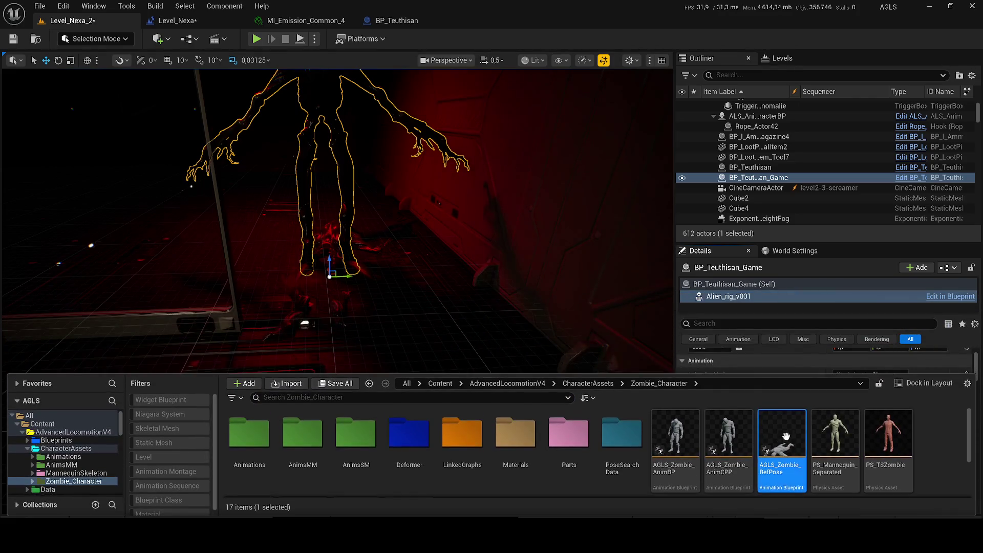
{"action": "left_click", "coordinate": [745, 381]}
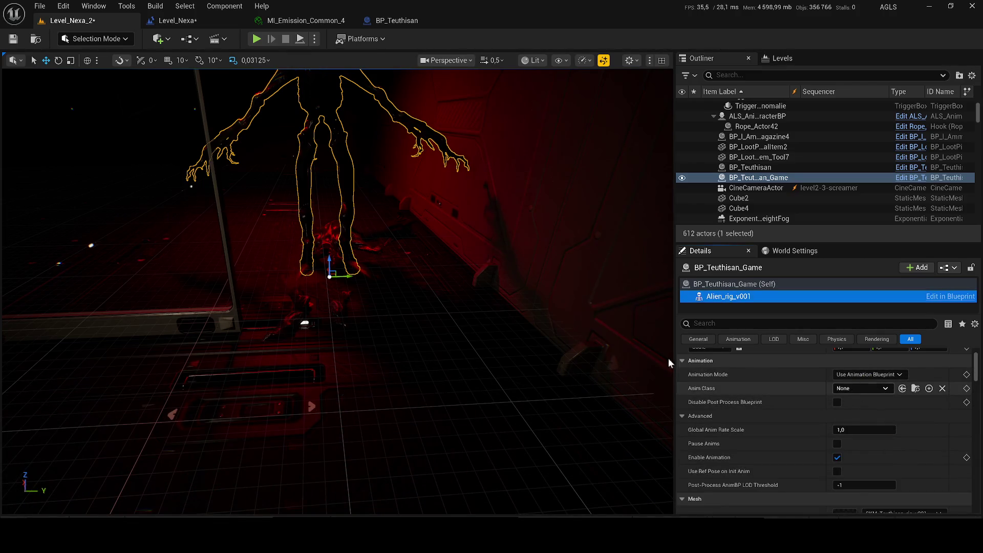
{"action": "key", "text": "e"}
{"action": "key", "text": "ctrl+space"}
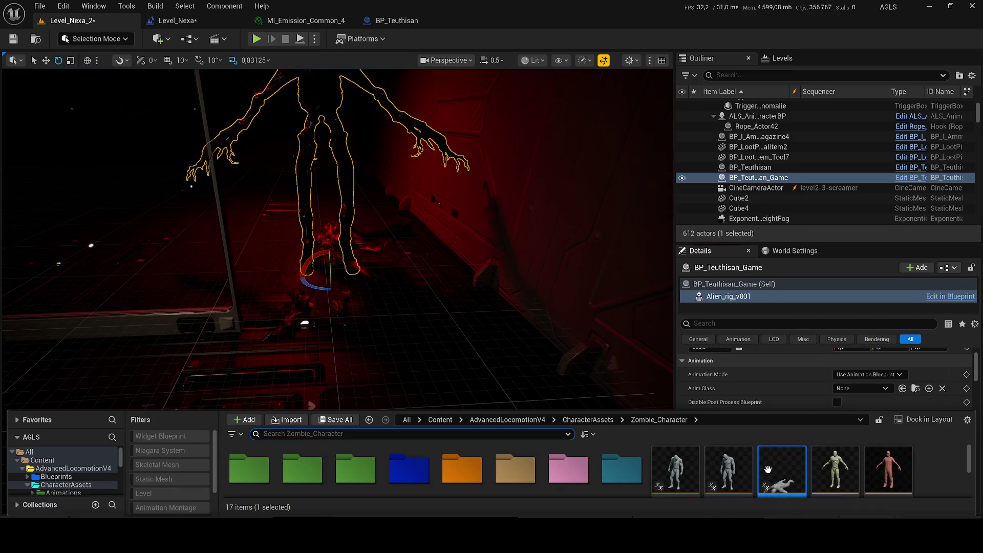
{"action": "left_click", "coordinate": [877, 391]}
{"action": "type", "text": "AGLS_Zombie_RefPose"}
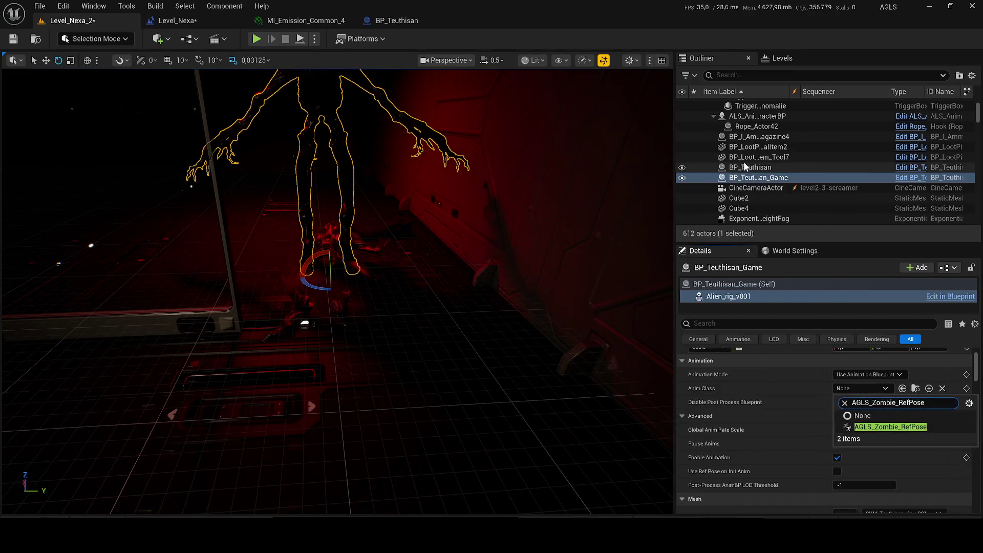
{"action": "left_click", "coordinate": [861, 431]}
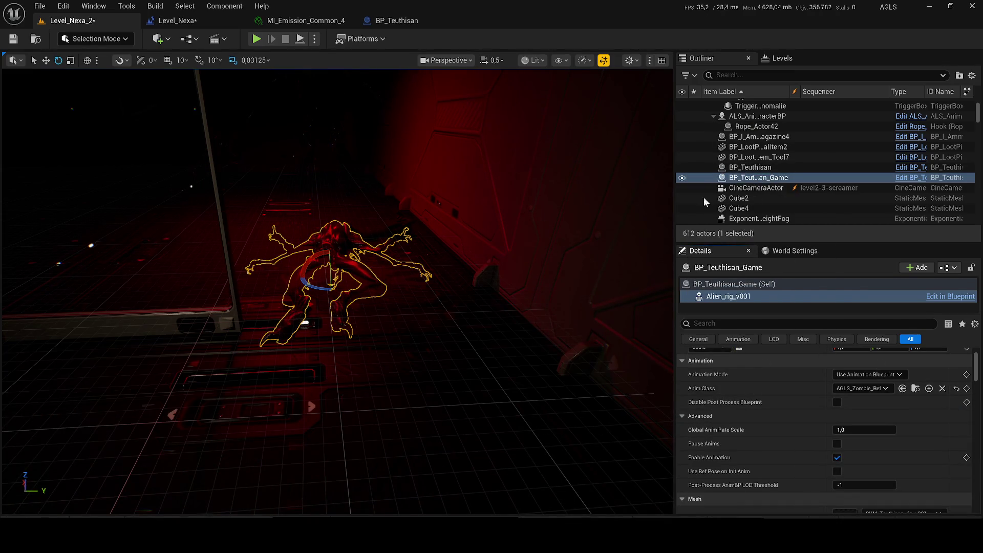
{"action": "left_click", "coordinate": [707, 168]}
{"action": "key", "text": "Delete"}
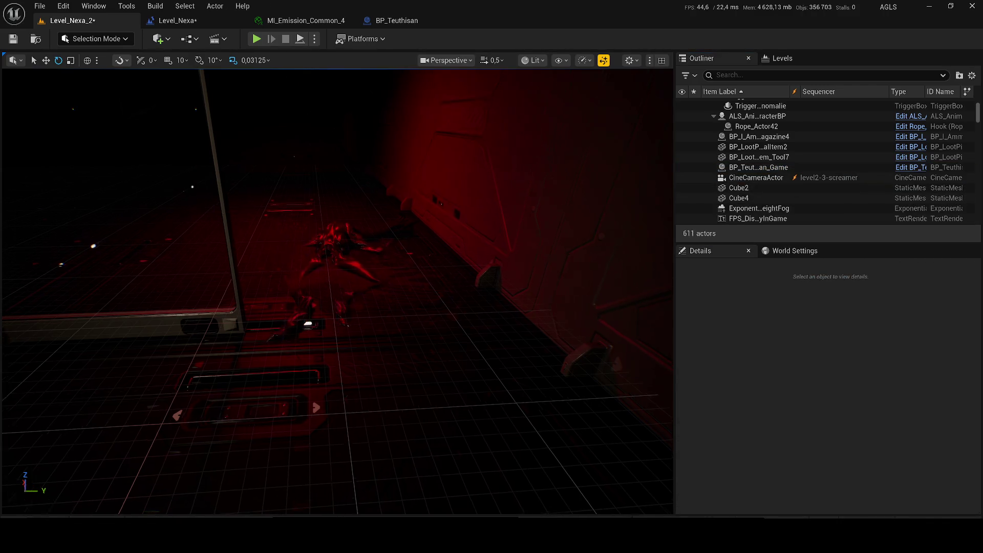
Save the level, close the MI_Emission_Common_4 and BP_Teuthisan editors, and pan the Level_Nexa event graph.
{"action": "key", "text": "ctrl+s"}
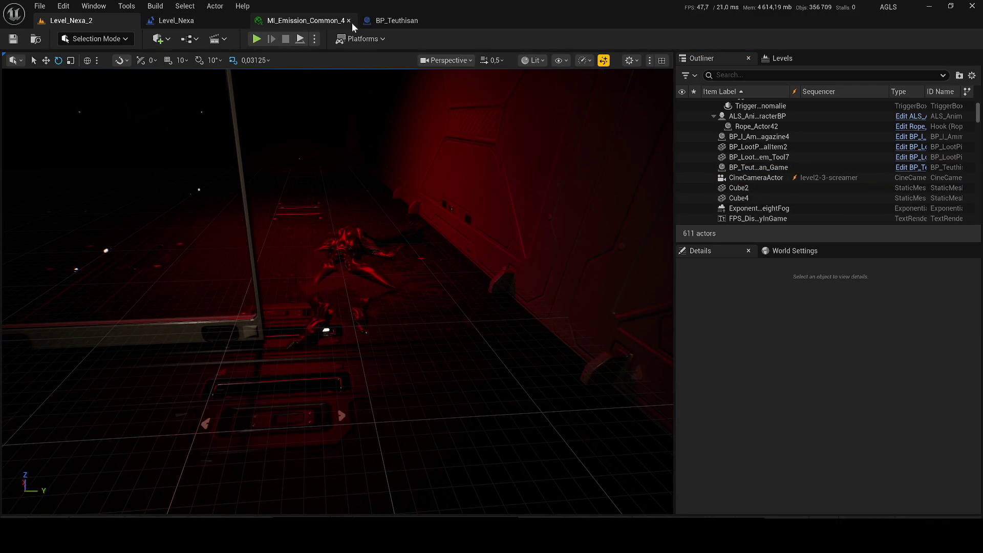
{"action": "left_click", "coordinate": [310, 21]}
{"action": "left_click", "coordinate": [351, 20]}
{"action": "left_click", "coordinate": [349, 19]}
{"action": "left_click_drag", "start_coordinate": [388, 177], "coordinate": [428, 143]}
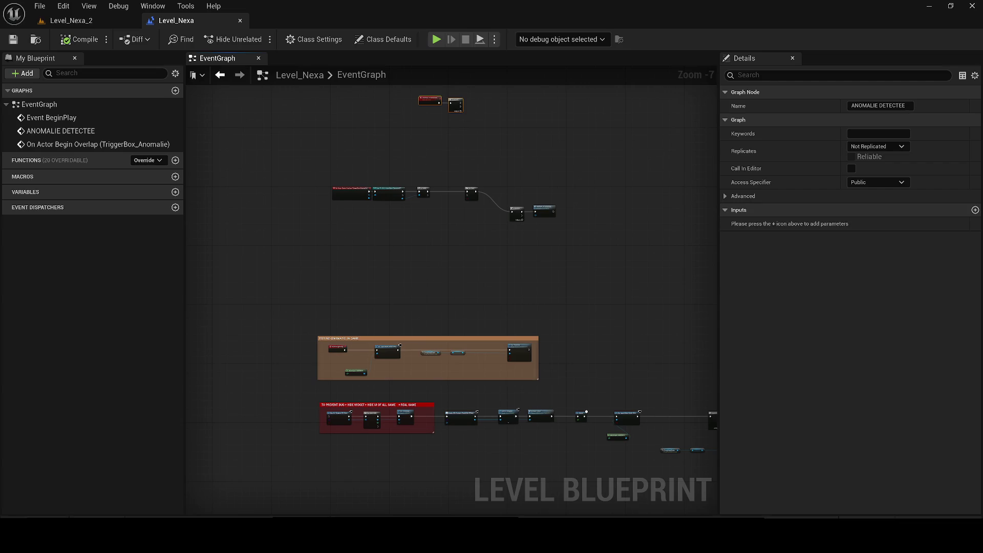
Move the Sequence and ANOMALIE DETECTEE nodes level with Do Once, then switch to the Fab store in Chrome.
{"action": "scroll", "coordinate": [603, 198], "scroll_direction": "up", "scroll_amount": 3}
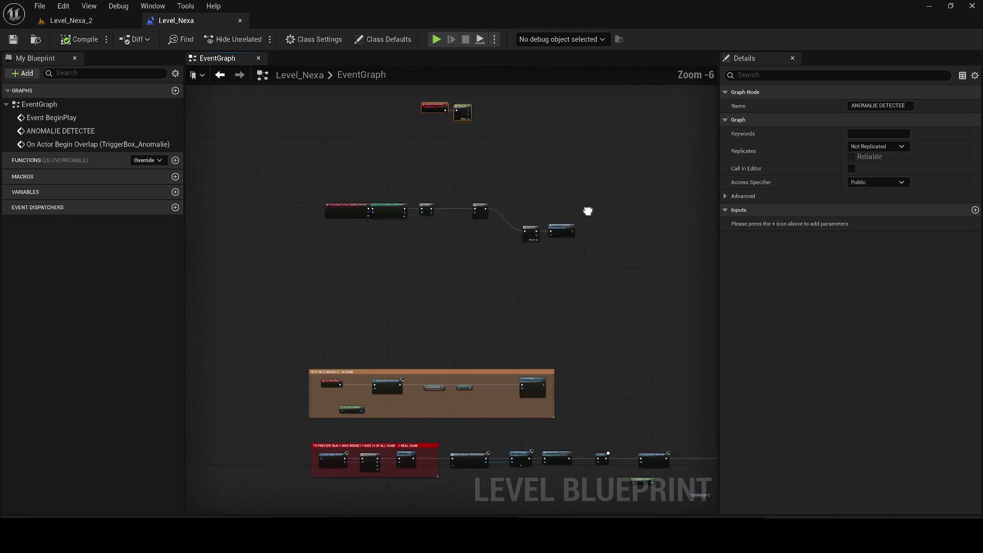
{"action": "mouse_move", "coordinate": [507, 309]}
{"action": "left_mouse_down"}
{"action": "mouse_move", "coordinate": [376, 281]}
{"action": "mouse_move", "coordinate": [377, 254]}
{"action": "left_mouse_up"}
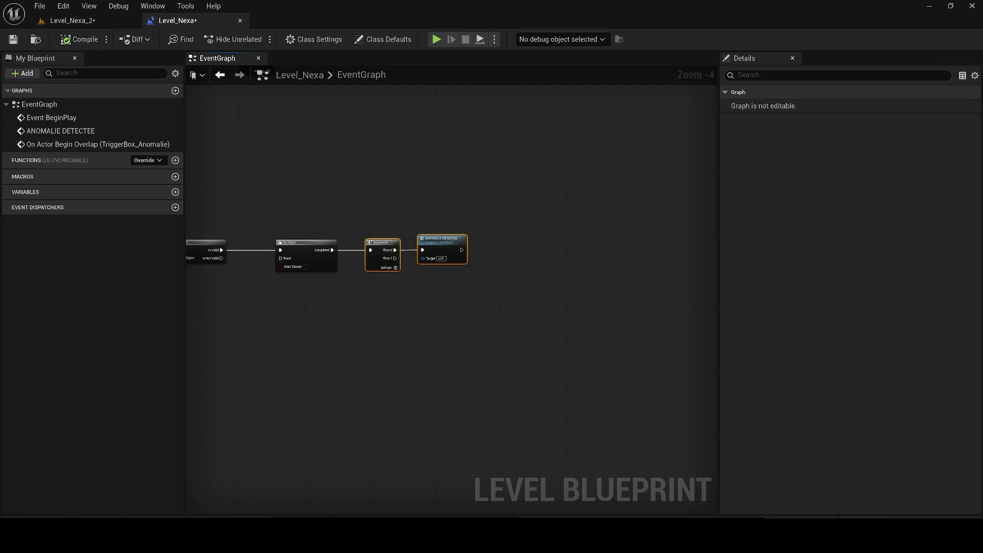
{"action": "key", "text": "alt+Tab"}
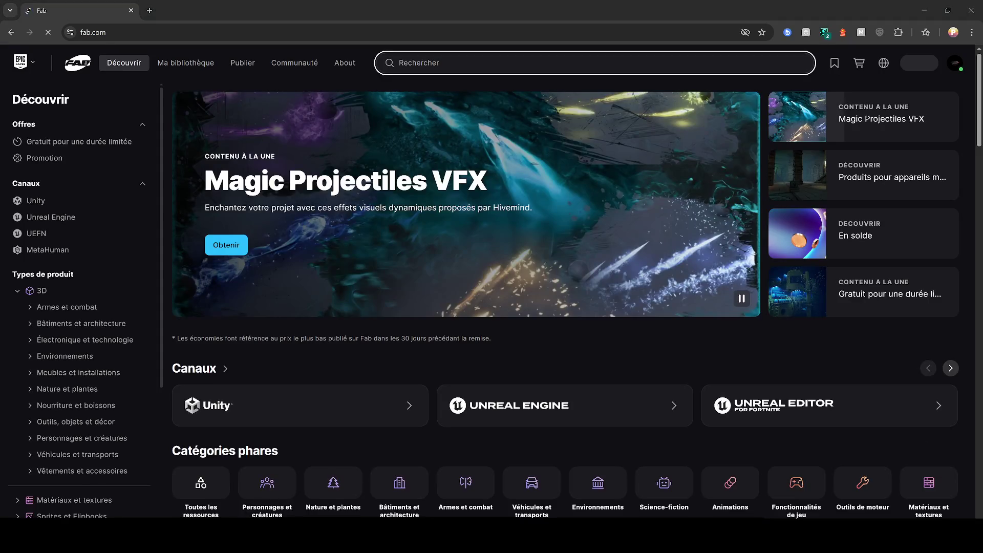
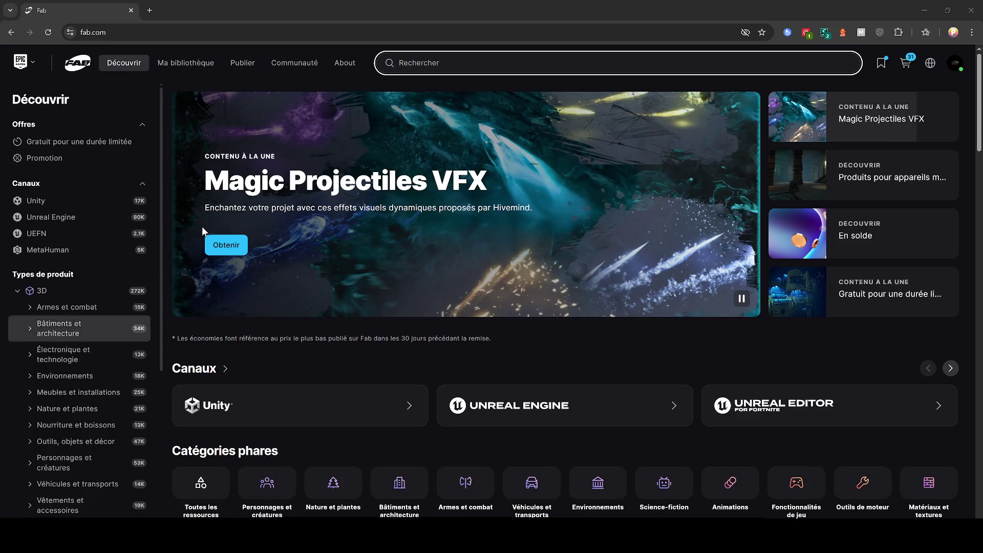
Search Fab for 'teu', open the free TEUTHISAN | Alien Predator listing and view its front render.
{"action": "key", "text": "alt+Tab"}
{"action": "type", "text": "teu"}
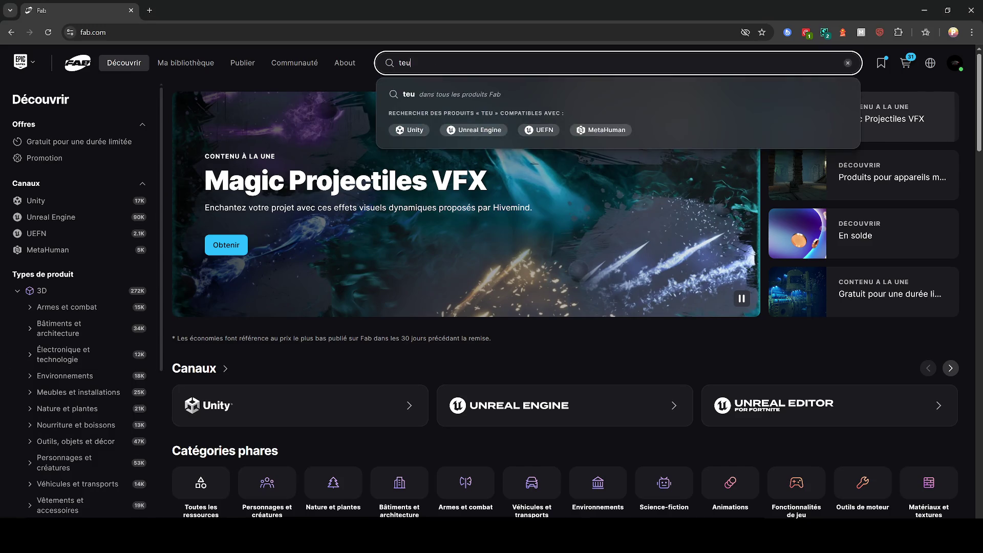
{"action": "left_click", "coordinate": [455, 172]}
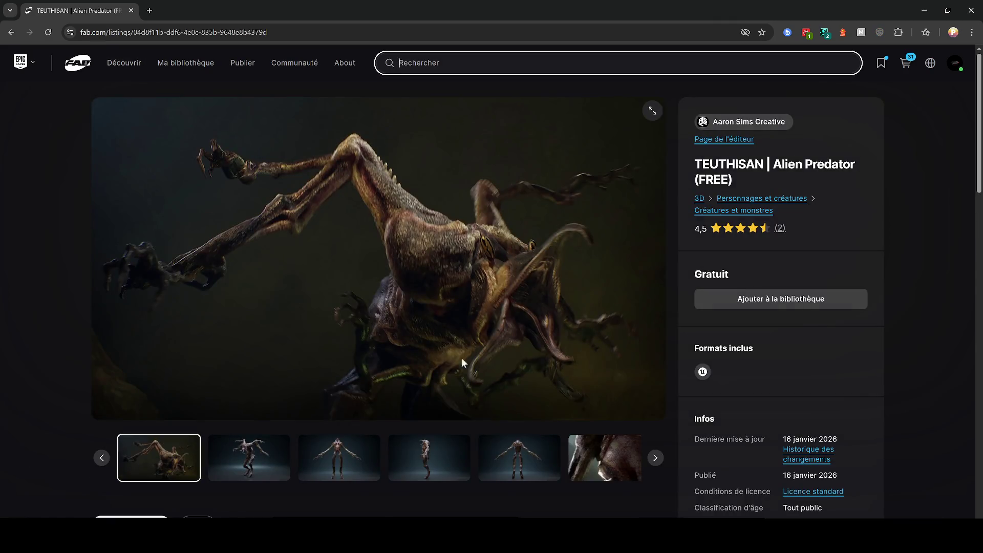
{"action": "left_click", "coordinate": [262, 455]}
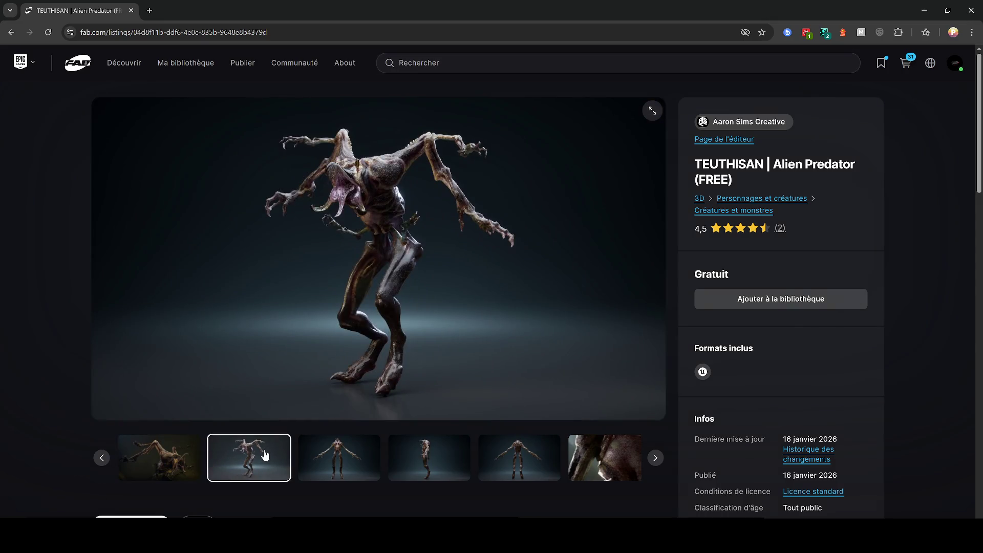
{"action": "left_click", "coordinate": [333, 457]}
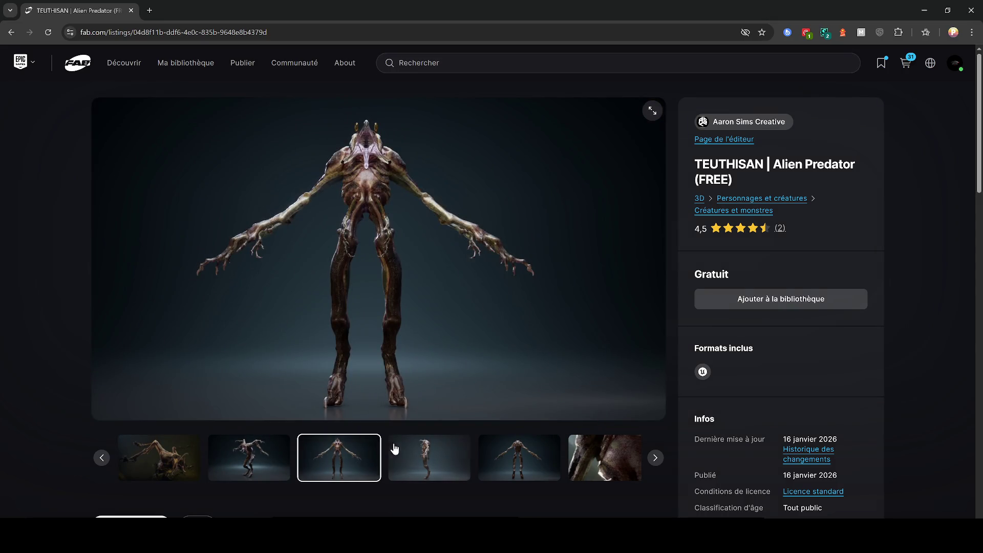
View the side-view and another preview render fullscreen, then exit the viewer.
{"action": "left_click", "coordinate": [428, 451]}
{"action": "left_click", "coordinate": [484, 451]}
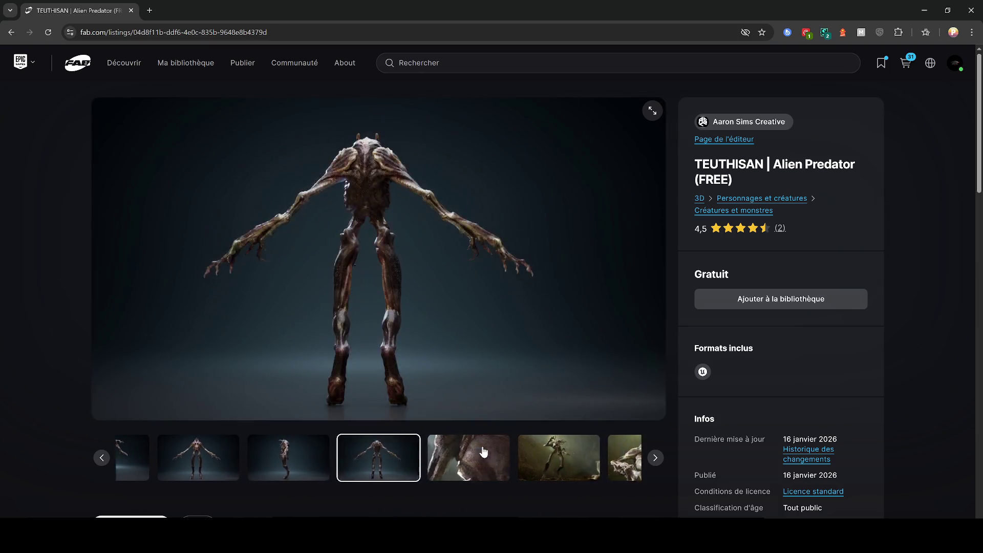
{"action": "left_click", "coordinate": [483, 451]}
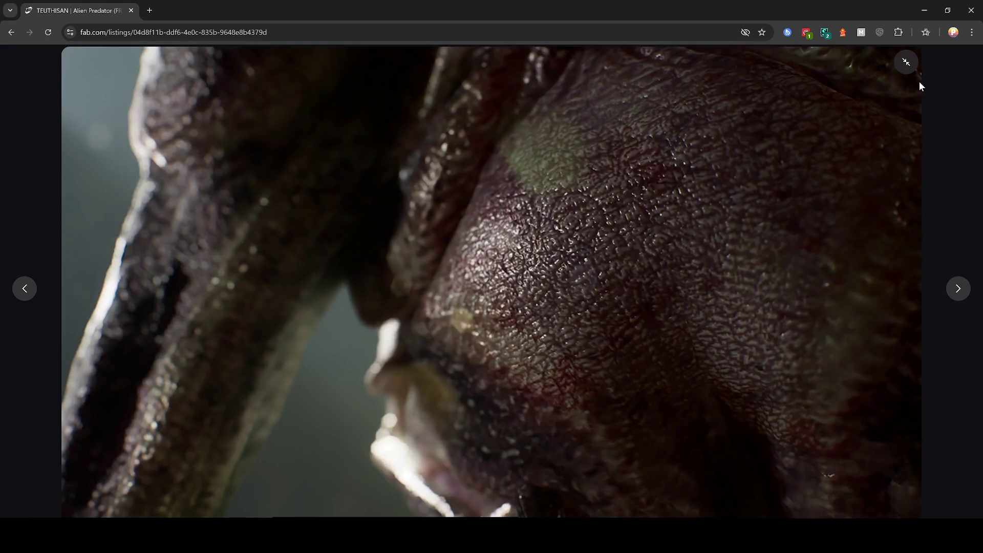
{"action": "left_click", "coordinate": [902, 72]}
Browse the remaining cave renders of the creature, then minimize the browser to return to Unreal.
{"action": "left_click", "coordinate": [463, 455]}
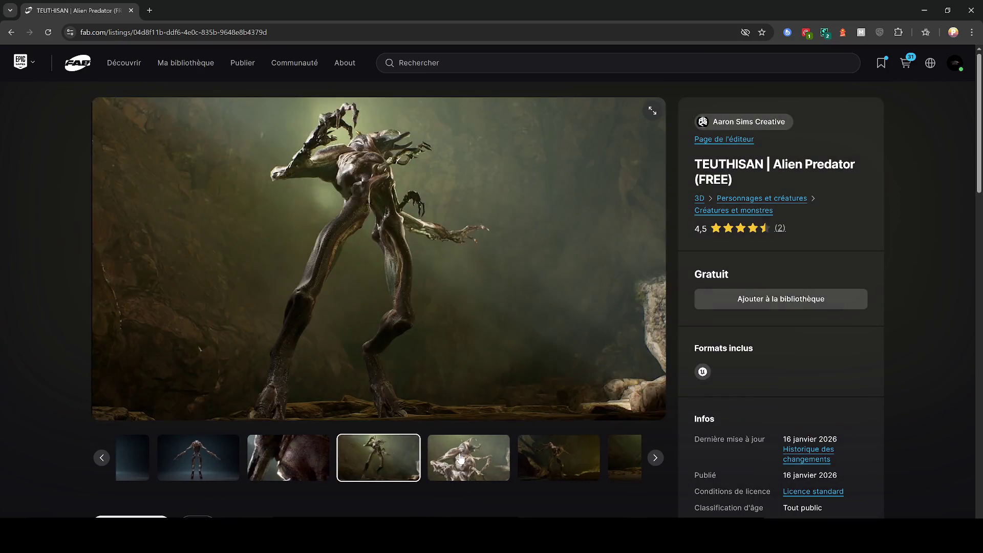
{"action": "left_click", "coordinate": [460, 457]}
{"action": "left_click", "coordinate": [461, 457]}
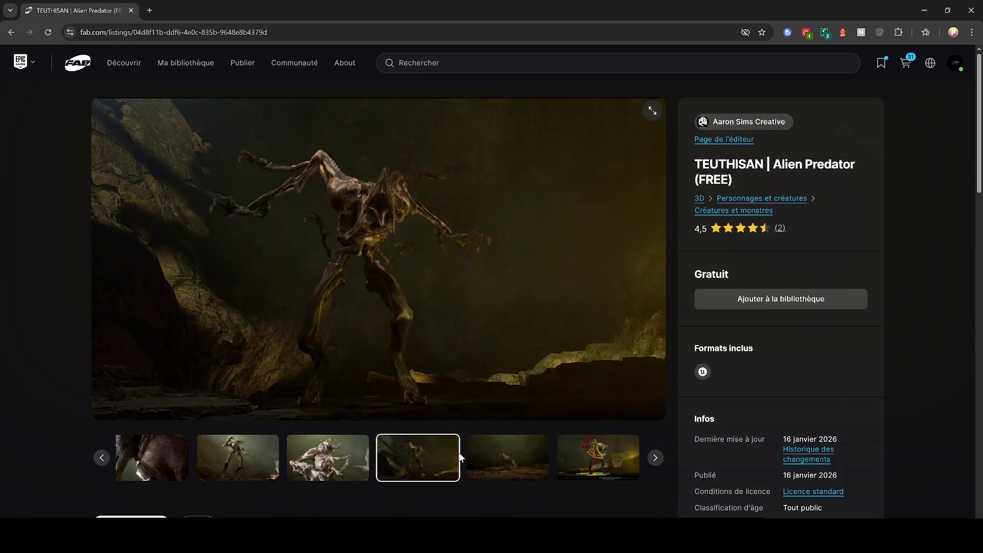
{"action": "left_click", "coordinate": [505, 457]}
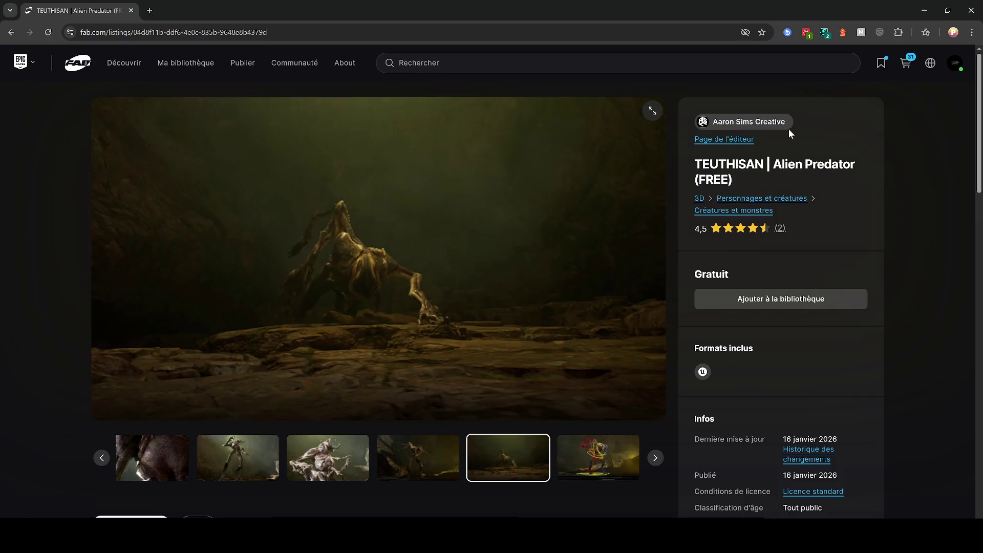
{"action": "left_click", "coordinate": [917, 10]}
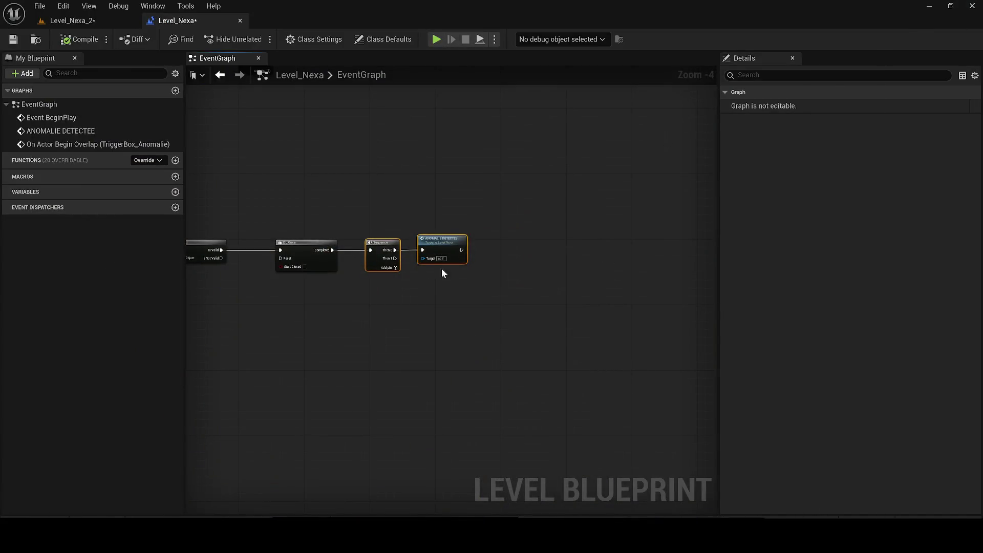
Save Level_Nexa_2, open the BP_Teuthisan_Game blueprint and dock its editor into the main window.
{"action": "left_click", "coordinate": [72, 21]}
{"action": "key", "text": "ctrl+s"}
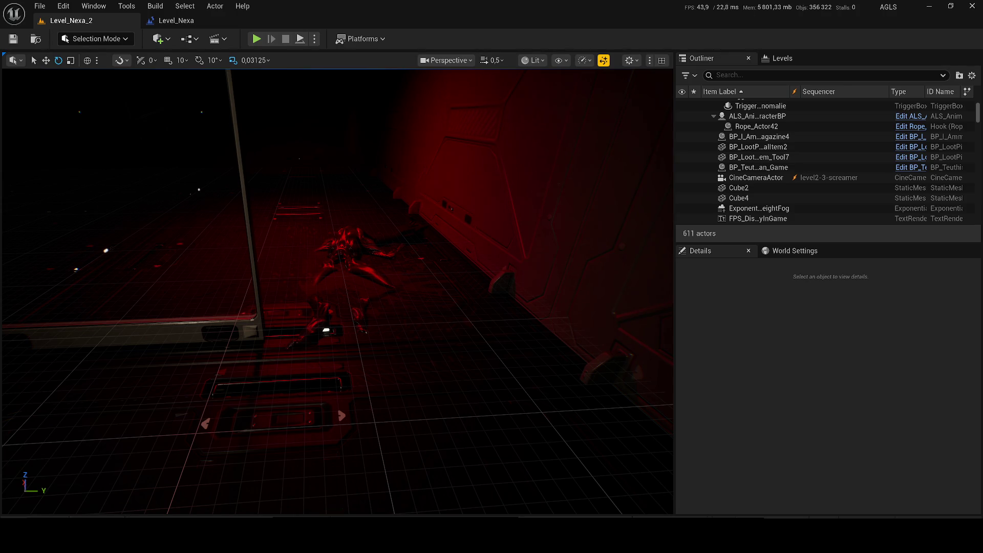
{"action": "left_click", "coordinate": [346, 270]}
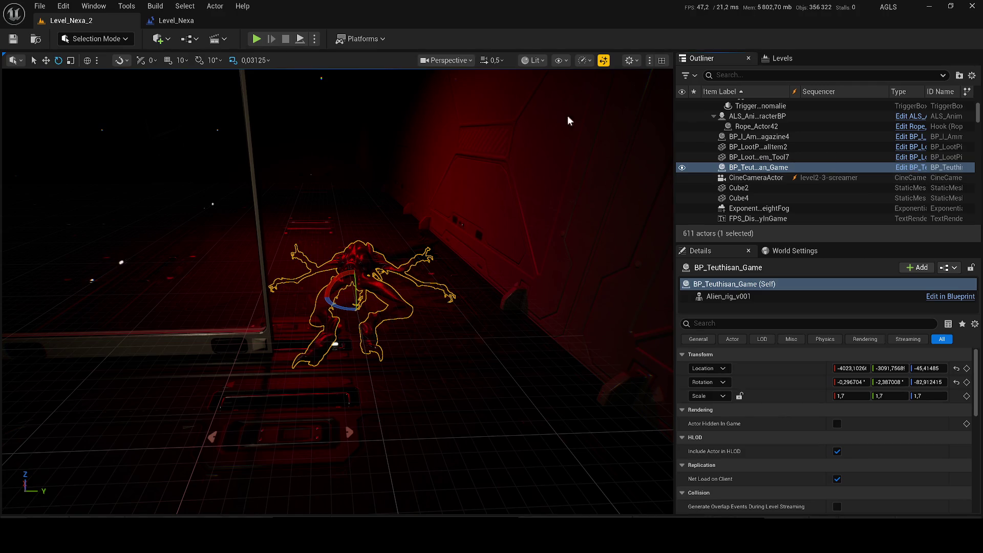
{"action": "key", "text": "ctrl+e"}
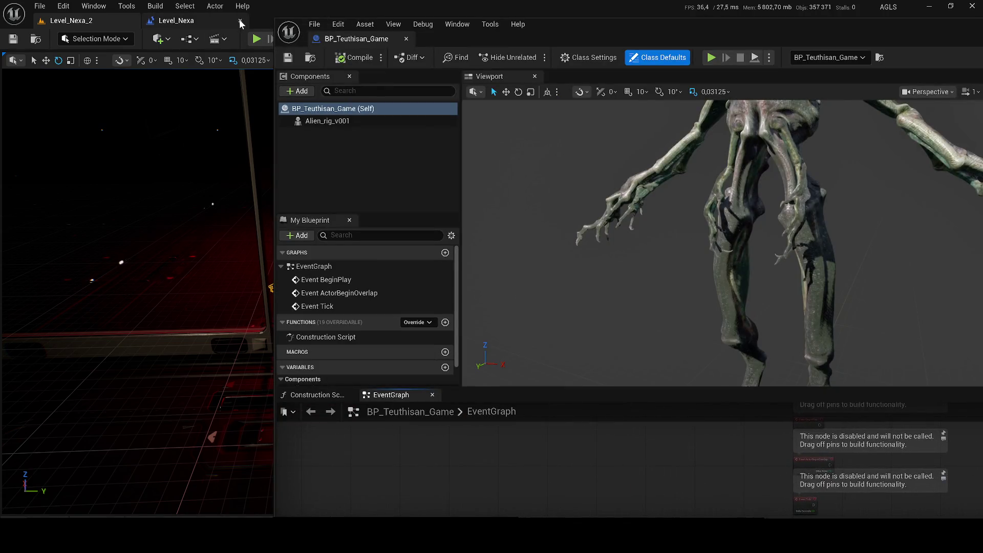
{"action": "left_click_drag", "start_coordinate": [329, 38], "coordinate": [221, 20]}
{"action": "left_click", "coordinate": [75, 379]}
{"action": "left_click_drag", "start_coordinate": [46, 379], "coordinate": [451, 307]}
{"action": "left_click", "coordinate": [205, 58]}
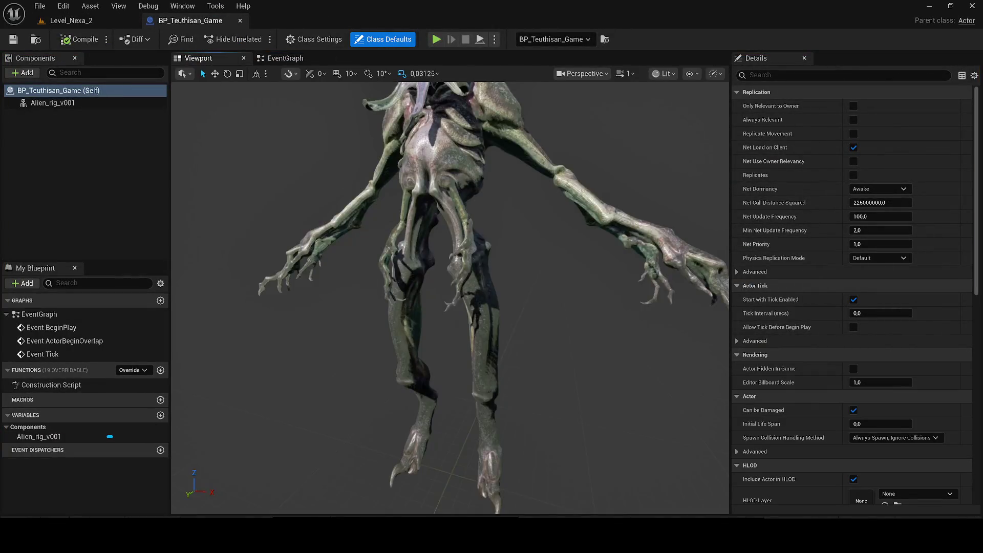
Add a Box Collision component to BP_Teuthisan_Game and go back to Level_Nexa_2.
{"action": "left_click", "coordinate": [30, 73]}
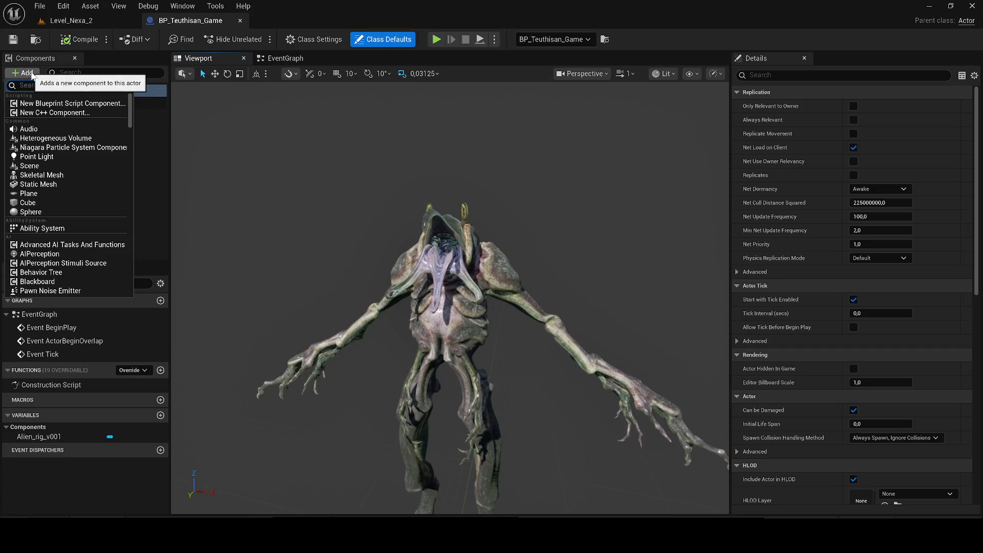
{"action": "type", "text": "lei"}
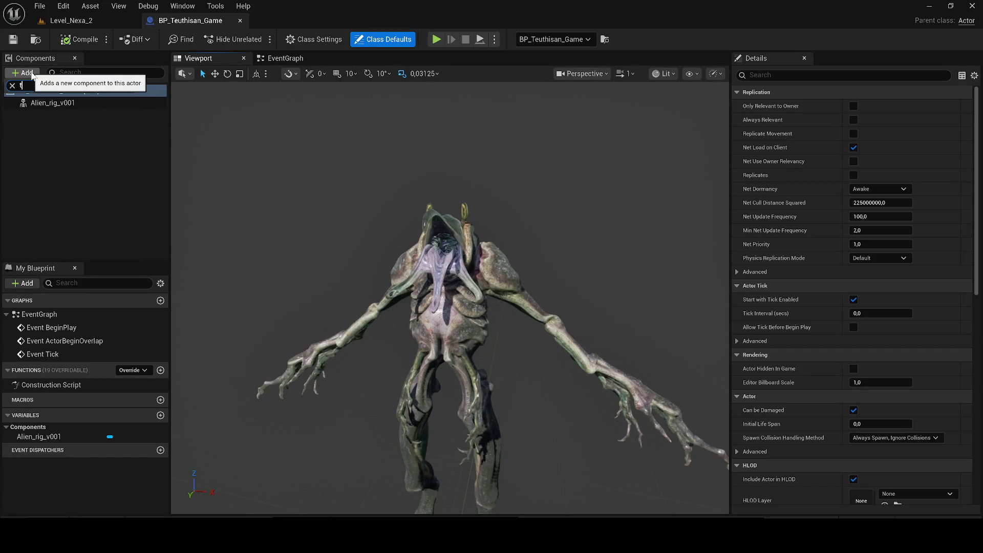
{"action": "type", "text": "gg"}
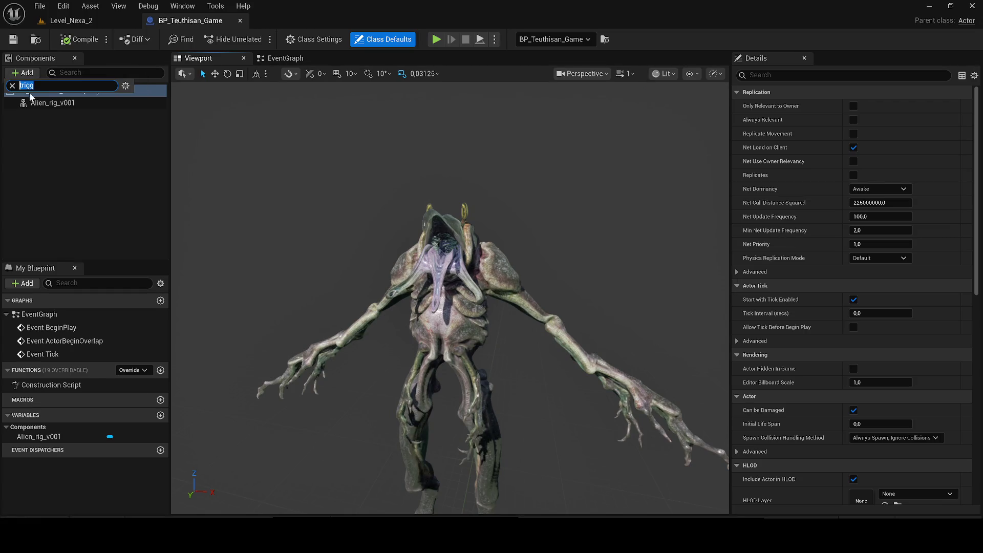
{"action": "key", "text": "Escape"}
{"action": "left_click", "coordinate": [20, 74]}
{"action": "type", "text": "box"}
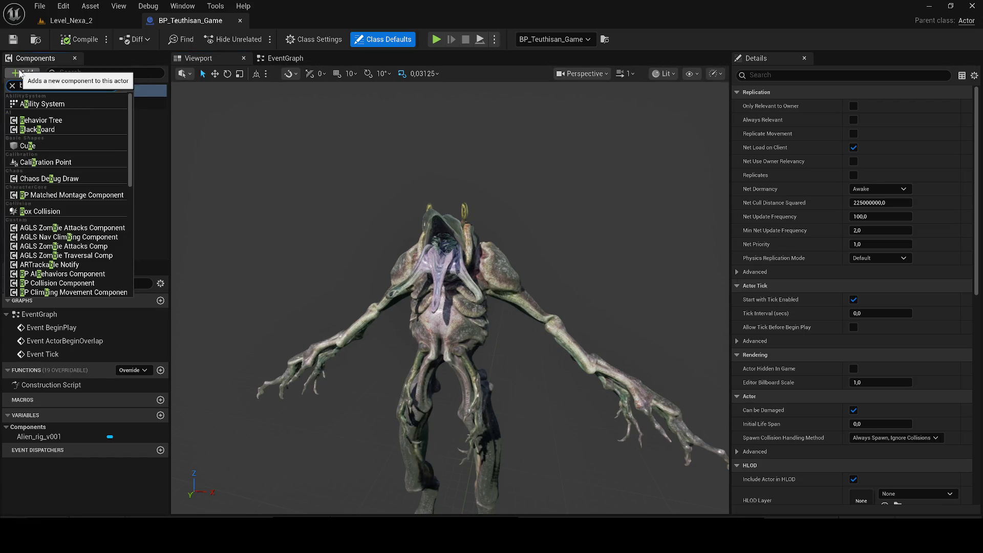
{"action": "left_click", "coordinate": [40, 103]}
{"action": "scroll", "coordinate": [415, 315], "scroll_direction": "down", "scroll_amount": 5}
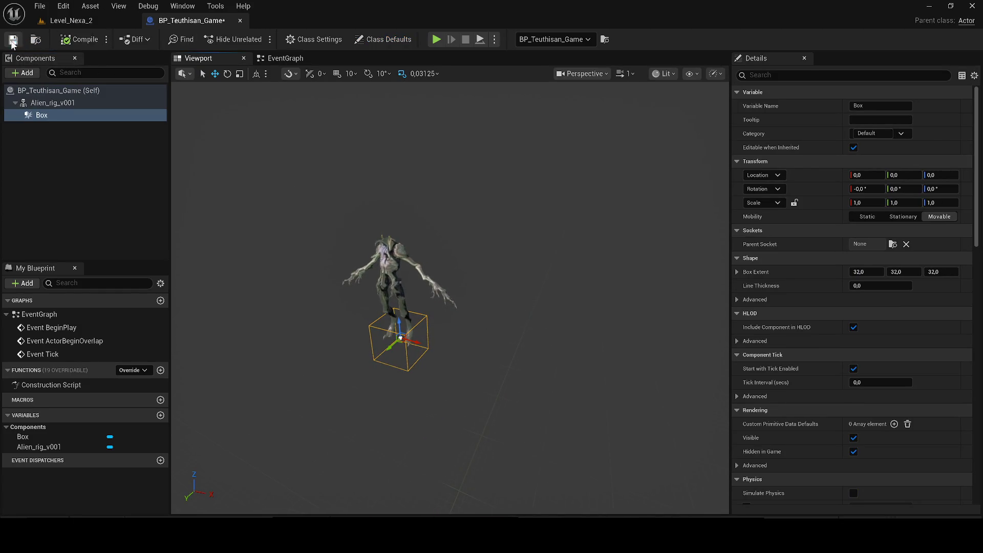
{"action": "left_click", "coordinate": [92, 23]}
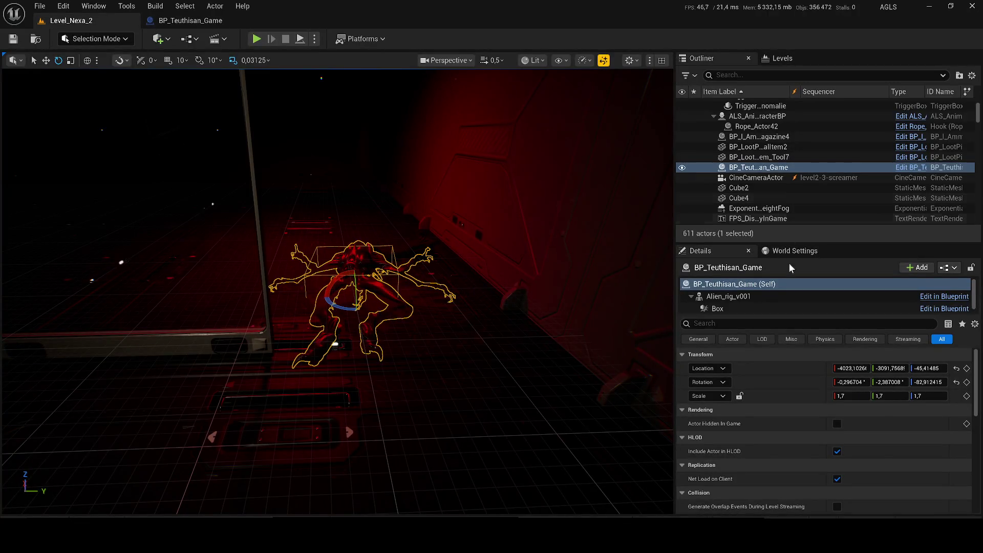
Raise and move the creature's Box across the corridor, scale it to 2.34, 0.67, 2.67, and save.
{"action": "left_click_drag", "start_coordinate": [352, 281], "coordinate": [356, 259]}
{"action": "mouse_move", "coordinate": [276, 264]}
{"action": "left_mouse_down"}
{"action": "mouse_move", "coordinate": [394, 340]}
{"action": "mouse_move", "coordinate": [380, 346]}
{"action": "mouse_move", "coordinate": [395, 294]}
{"action": "left_mouse_up"}
{"action": "key", "text": "e"}
{"action": "key", "text": "r"}
{"action": "key", "text": "w"}
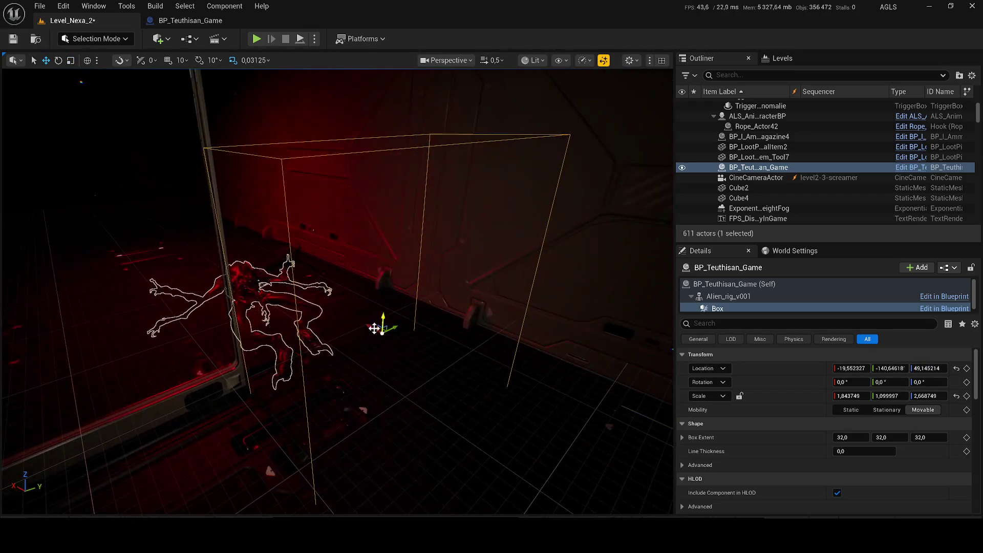
{"action": "mouse_move", "coordinate": [381, 328]}
{"action": "left_mouse_down"}
{"action": "mouse_move", "coordinate": [325, 293]}
{"action": "mouse_move", "coordinate": [322, 304]}
{"action": "mouse_move", "coordinate": [384, 287]}
{"action": "mouse_move", "coordinate": [358, 297]}
{"action": "left_mouse_up"}
{"action": "key", "text": "w"}
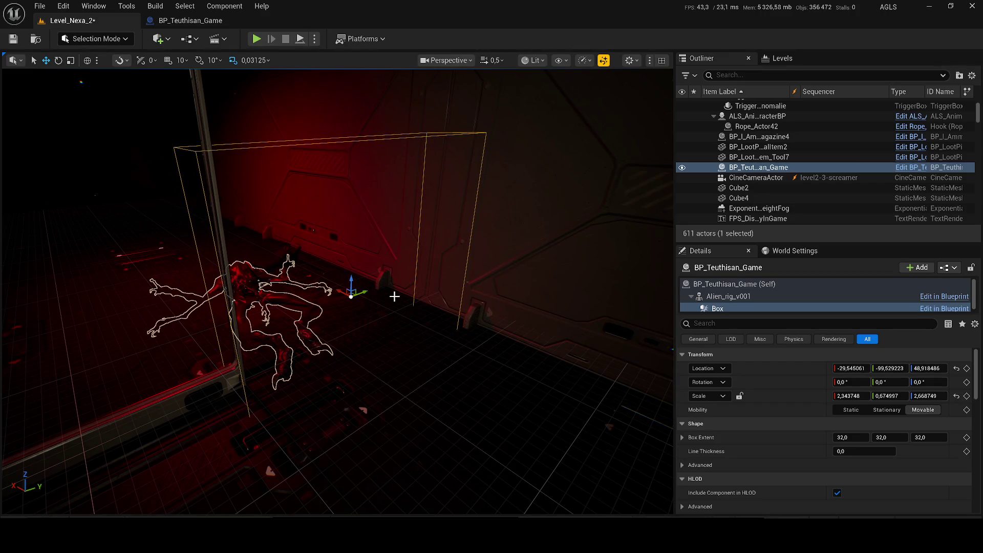
{"action": "key", "text": "ctrl+s"}
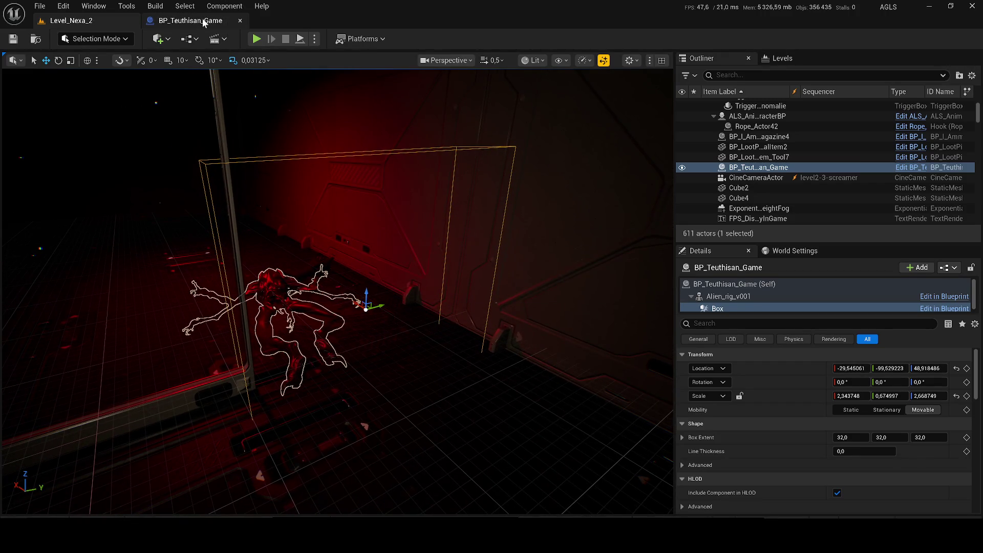
{"action": "left_click", "coordinate": [211, 22]}
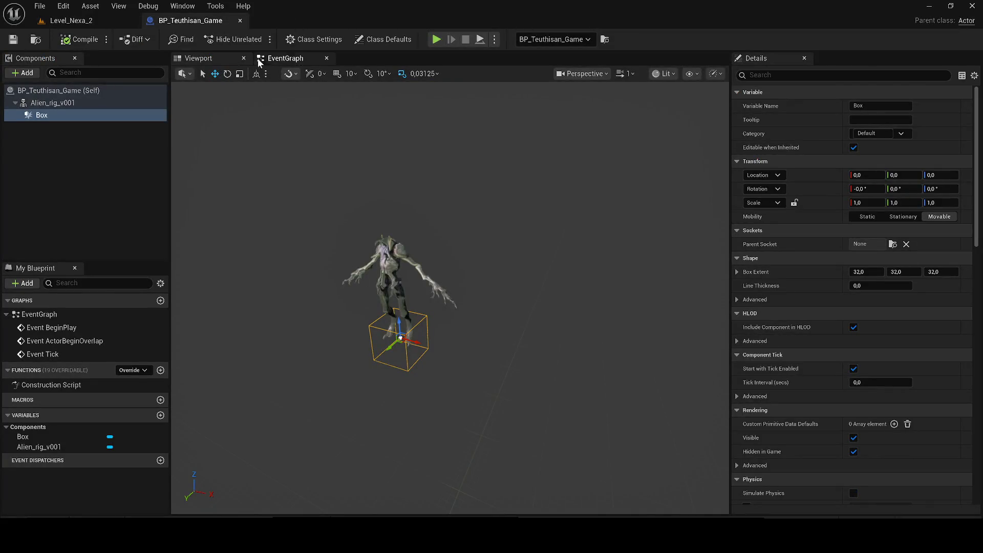
Add an On Component Begin Overlap event for the Box and delete the three disabled event nodes.
{"action": "left_click", "coordinate": [258, 63]}
{"action": "right_click", "coordinate": [103, 115]}
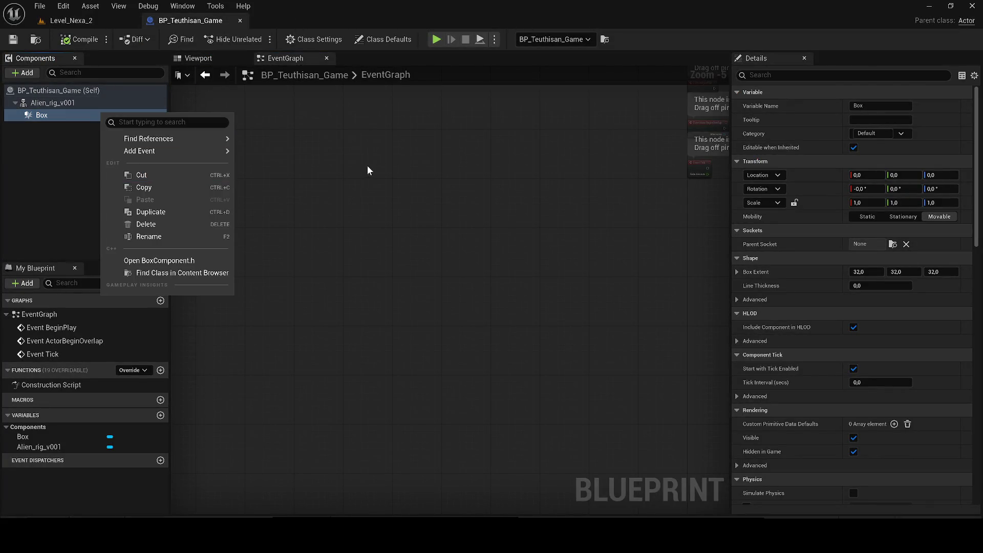
{"action": "mouse_move", "coordinate": [215, 150]}
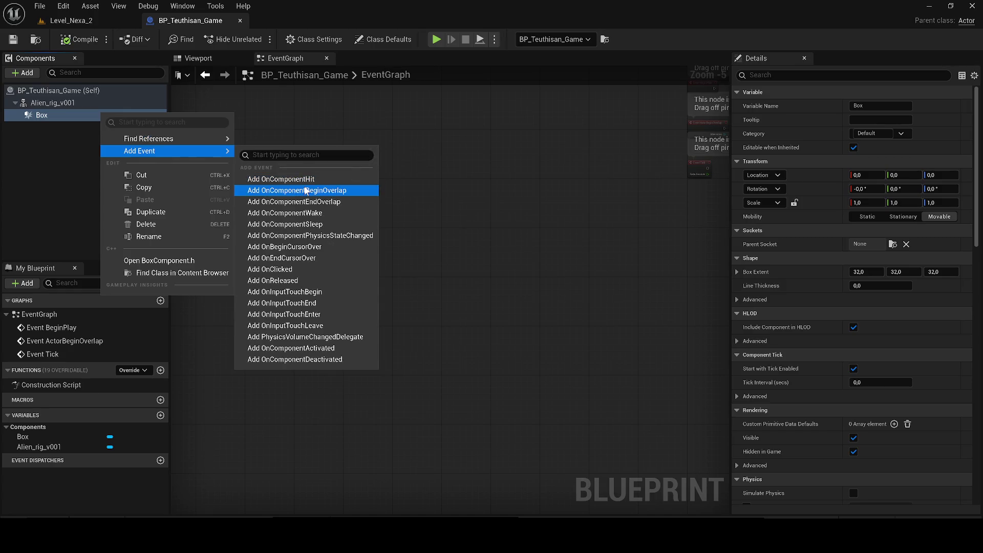
{"action": "left_click", "coordinate": [302, 189]}
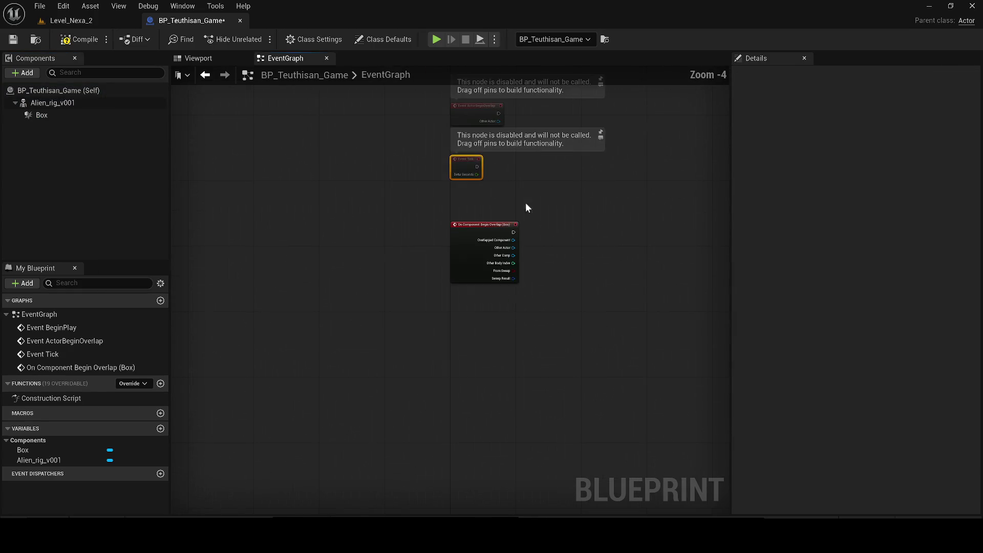
{"action": "key", "text": "Delete"}
{"action": "mouse_move", "coordinate": [485, 307]}
{"action": "left_mouse_down"}
{"action": "mouse_move", "coordinate": [452, 219]}
{"action": "mouse_move", "coordinate": [415, 197]}
{"action": "mouse_move", "coordinate": [384, 214]}
{"action": "left_mouse_up"}
{"action": "scroll", "coordinate": [384, 214], "scroll_direction": "up", "scroll_amount": 2}
Connect the overlap's Other Actor to a new Is Valid node and position it to the right.
{"action": "mouse_move", "coordinate": [375, 248]}
{"action": "left_mouse_down"}
{"action": "mouse_move", "coordinate": [408, 260]}
{"action": "mouse_move", "coordinate": [460, 255]}
{"action": "left_mouse_up"}
{"action": "type", "text": "is"}
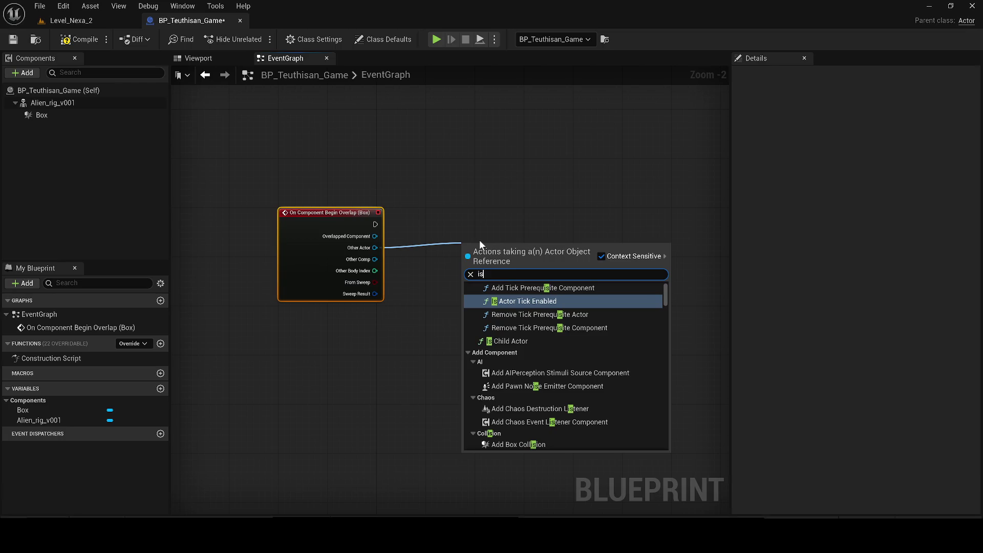
{"action": "type", "text": " vlaid"}
{"action": "key", "text": "ctrl+a"}
{"action": "type", "text": "is vali"}
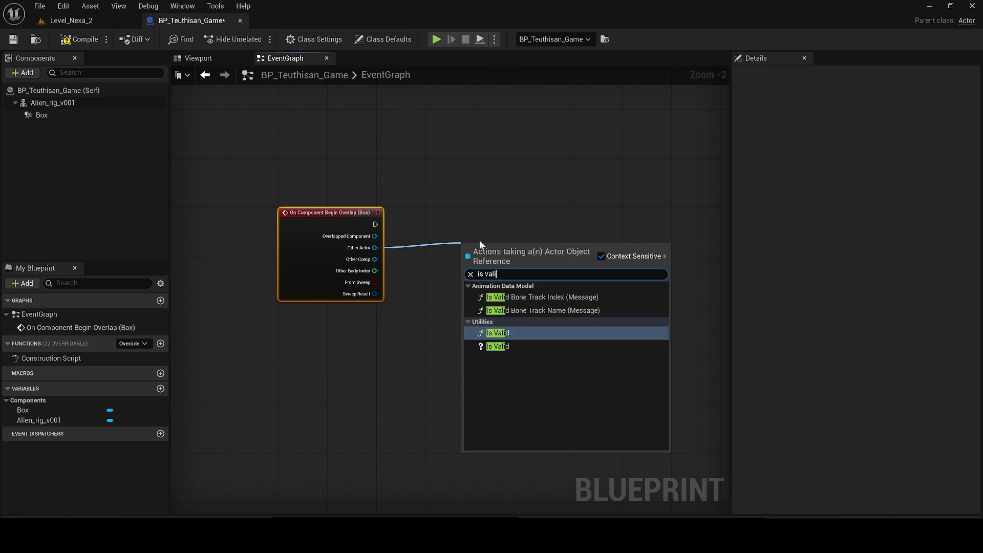
{"action": "key", "text": "Down"}
{"action": "key", "text": "Return"}
{"action": "mouse_move", "coordinate": [479, 239]}
{"action": "left_mouse_down"}
{"action": "mouse_move", "coordinate": [487, 235]}
{"action": "mouse_move", "coordinate": [448, 213]}
{"action": "left_mouse_up"}
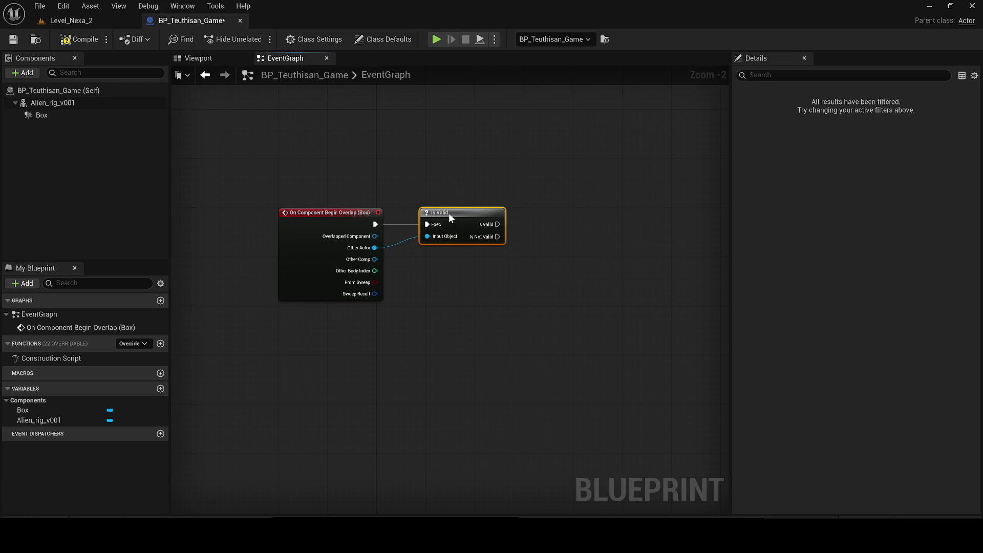
{"action": "left_click_drag", "start_coordinate": [475, 257], "coordinate": [392, 277]}
{"action": "left_click_drag", "start_coordinate": [371, 234], "coordinate": [545, 236]}
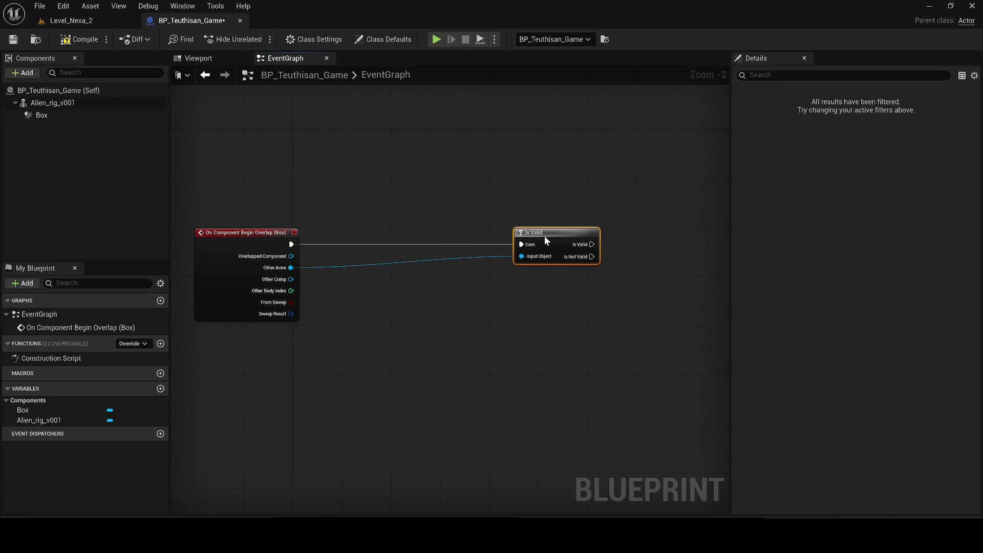
{"action": "left_click", "coordinate": [79, 39]}
Focus the player character in the level, then add a Cast To ALS_Malika node from Other Actor.
{"action": "left_click", "coordinate": [72, 21]}
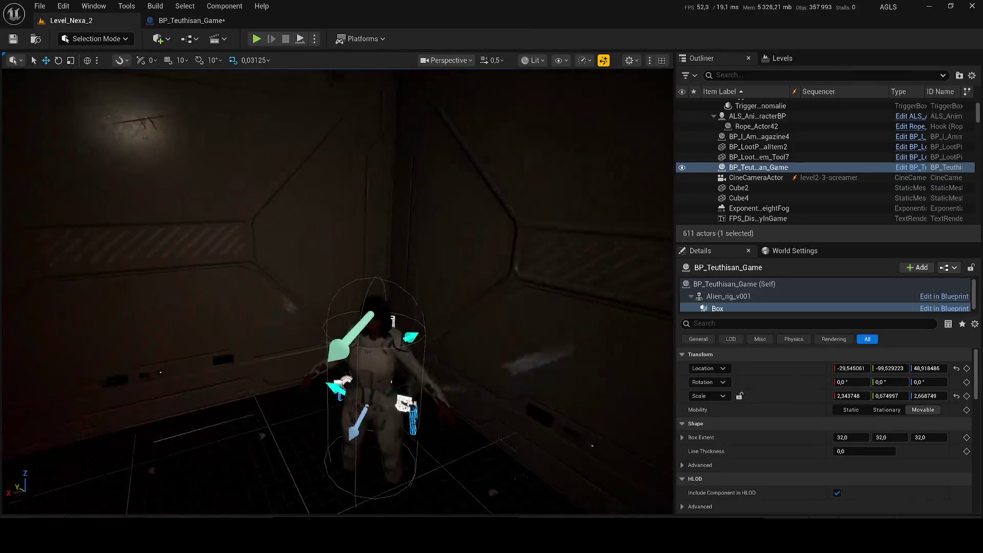
{"action": "left_click", "coordinate": [285, 350]}
{"action": "key", "text": "f"}
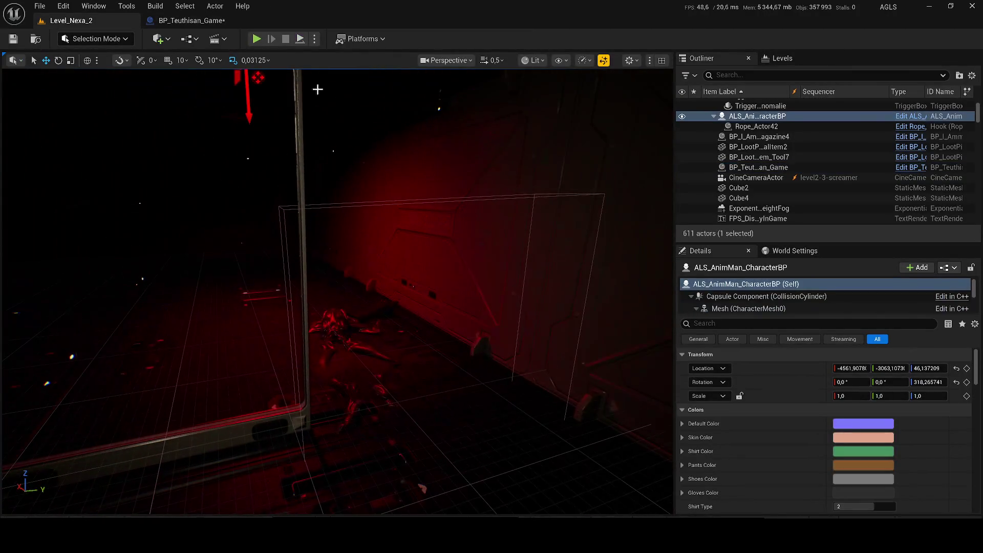
{"action": "left_click", "coordinate": [175, 23]}
{"action": "left_click_drag", "start_coordinate": [290, 268], "coordinate": [368, 283]}
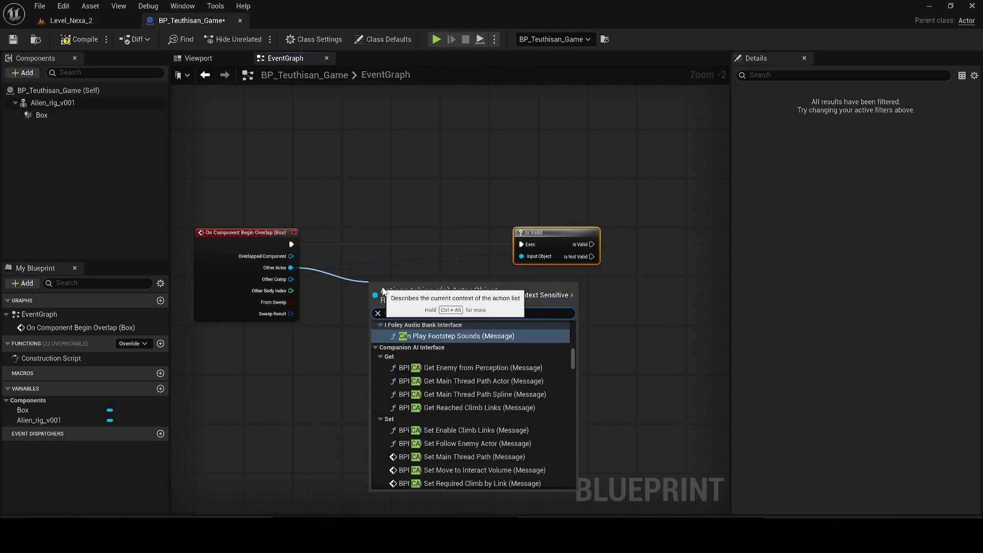
{"action": "type", "text": "cast to als"}
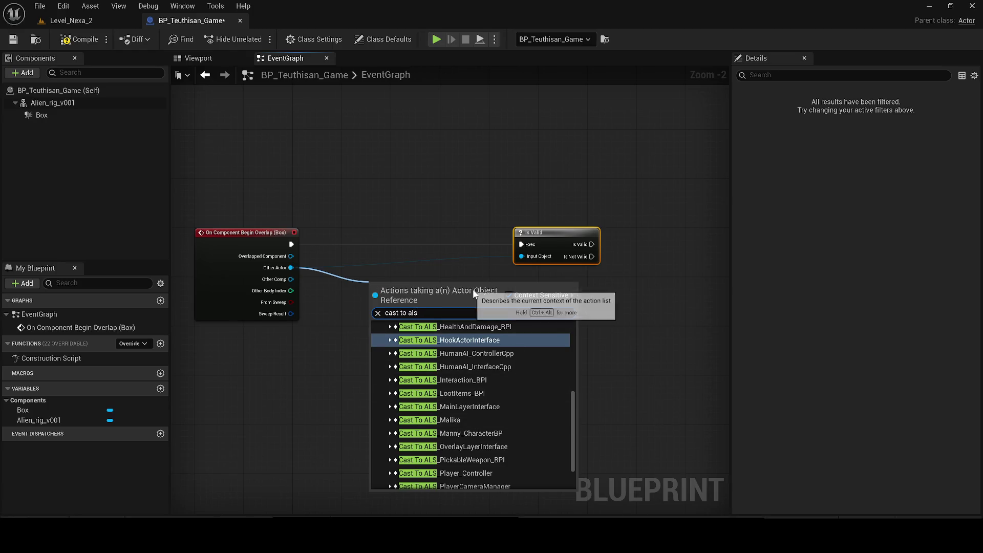
{"action": "type", "text": "_m"}
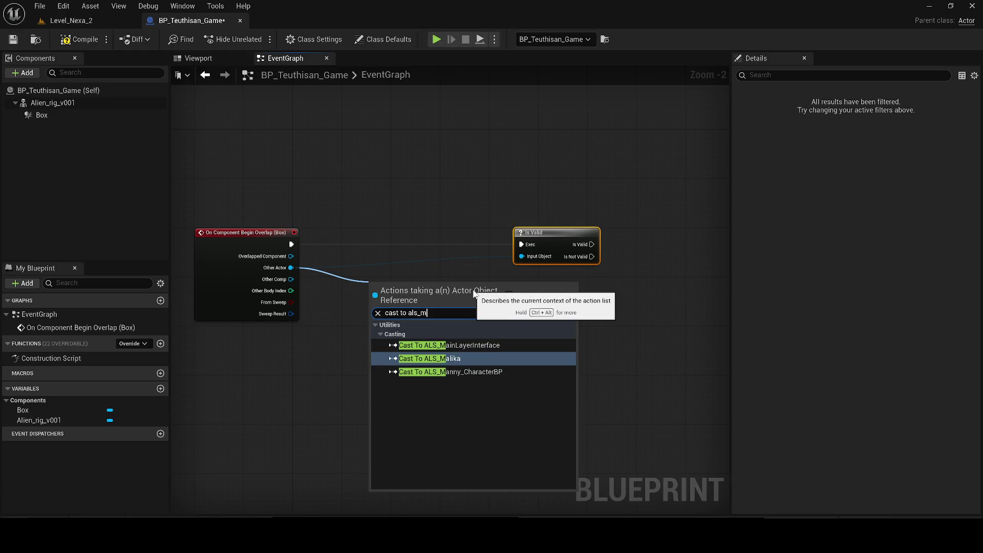
{"action": "key", "text": "ctrl+a"}
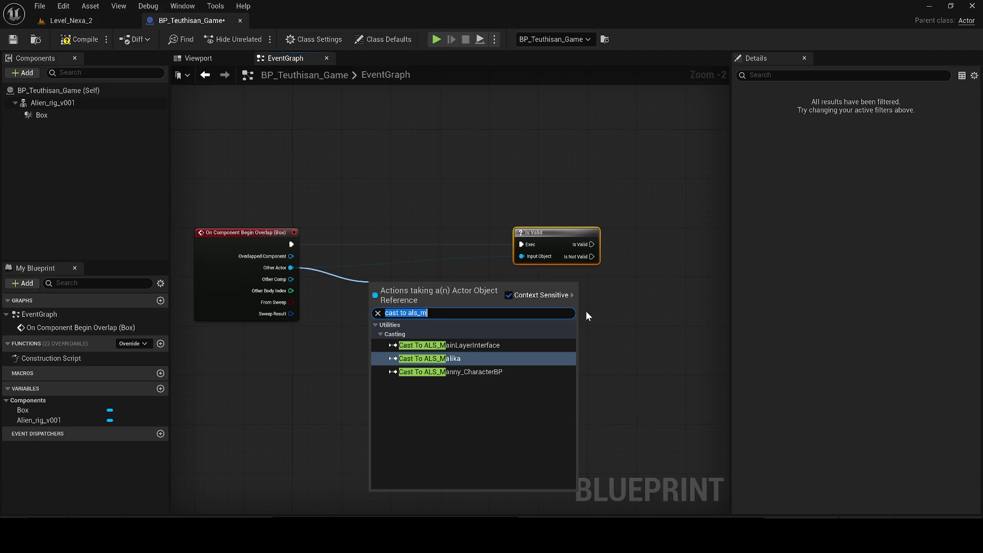
{"action": "type", "text": "malika"}
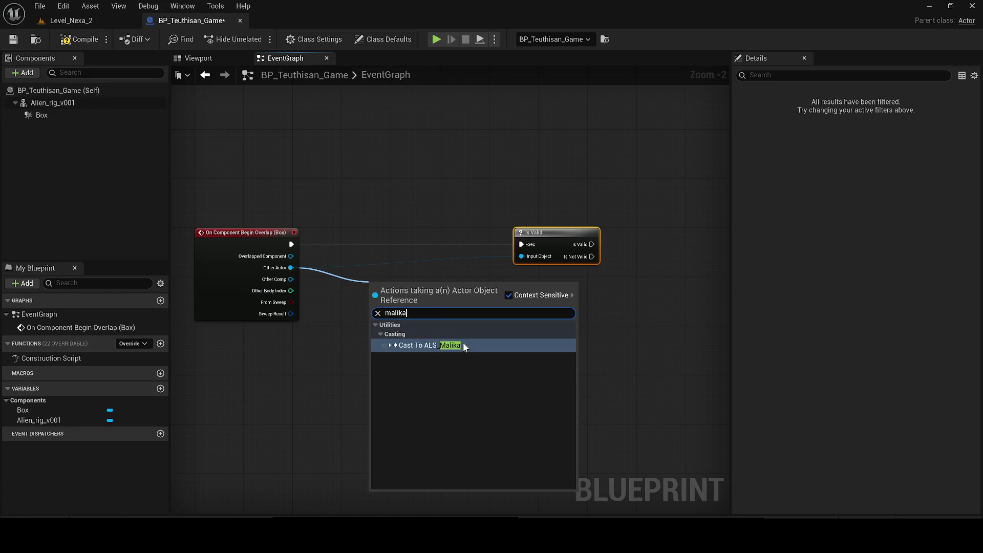
{"action": "left_click", "coordinate": [463, 344]}
Locate the player character's blueprint asset to get its full name.
{"action": "left_click", "coordinate": [99, 21]}
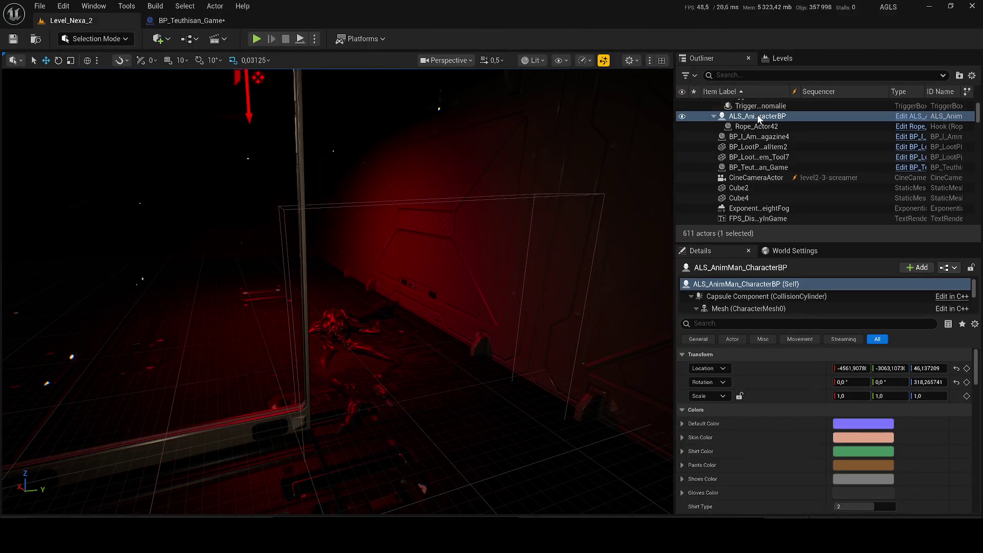
{"action": "right_click", "coordinate": [756, 116]}
{"action": "left_click", "coordinate": [783, 147]}
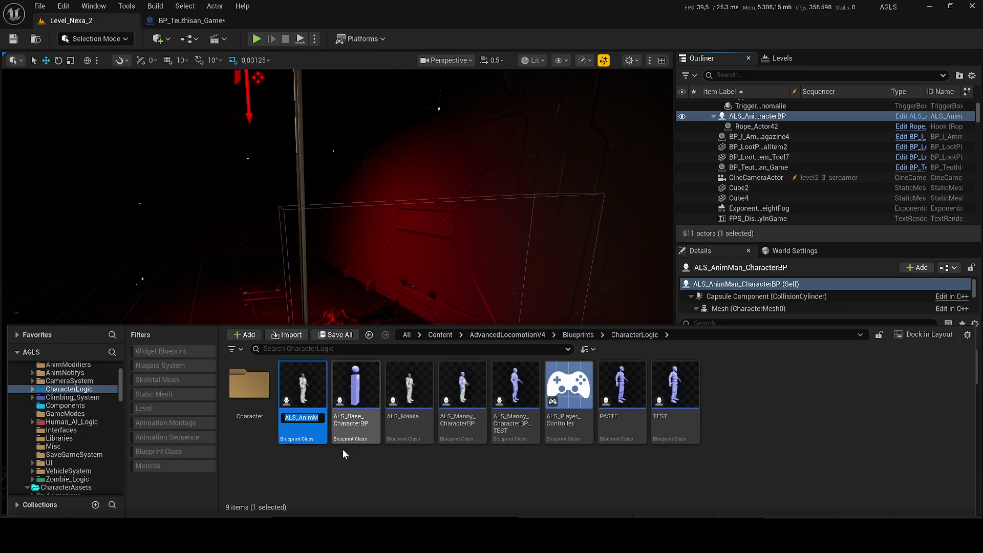
{"action": "left_click", "coordinate": [364, 476]}
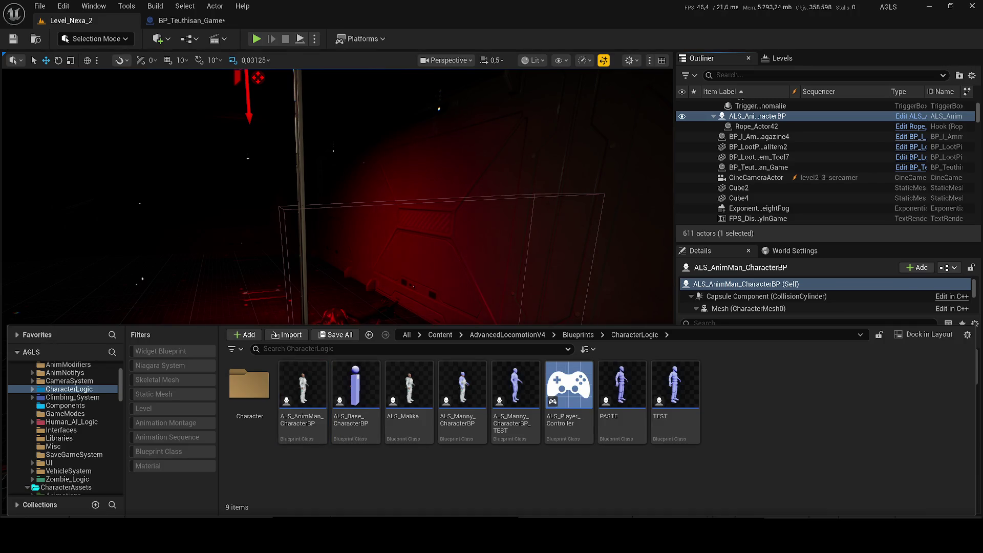
Add a Cast To ALS_AnimMan_CharacterBP node from Other Actor and delete the Malika cast.
{"action": "left_click", "coordinate": [184, 20]}
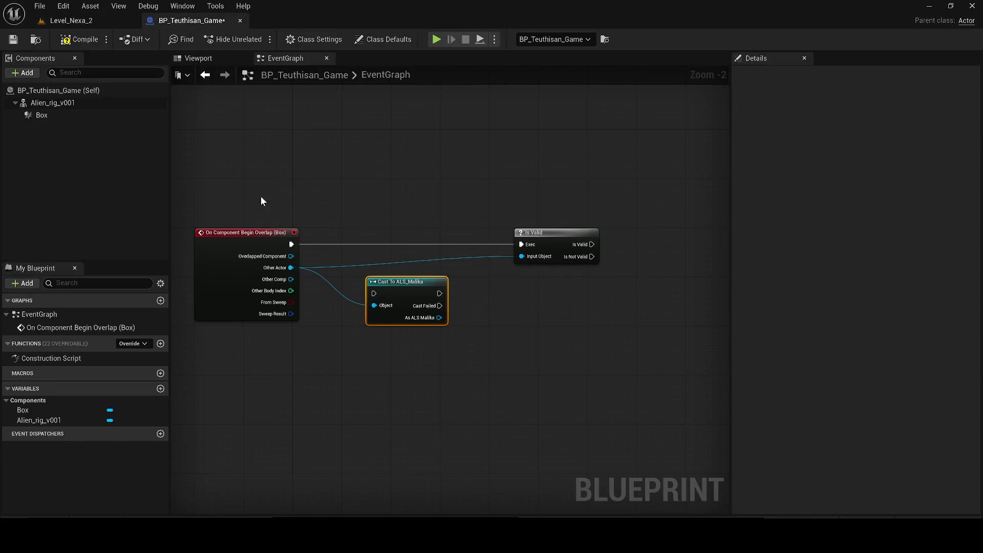
{"action": "left_click_drag", "start_coordinate": [384, 288], "coordinate": [453, 295]}
{"action": "left_click_drag", "start_coordinate": [290, 268], "coordinate": [362, 318]}
{"action": "type", "text": "ALS_AnimMan_CharacterBP"}
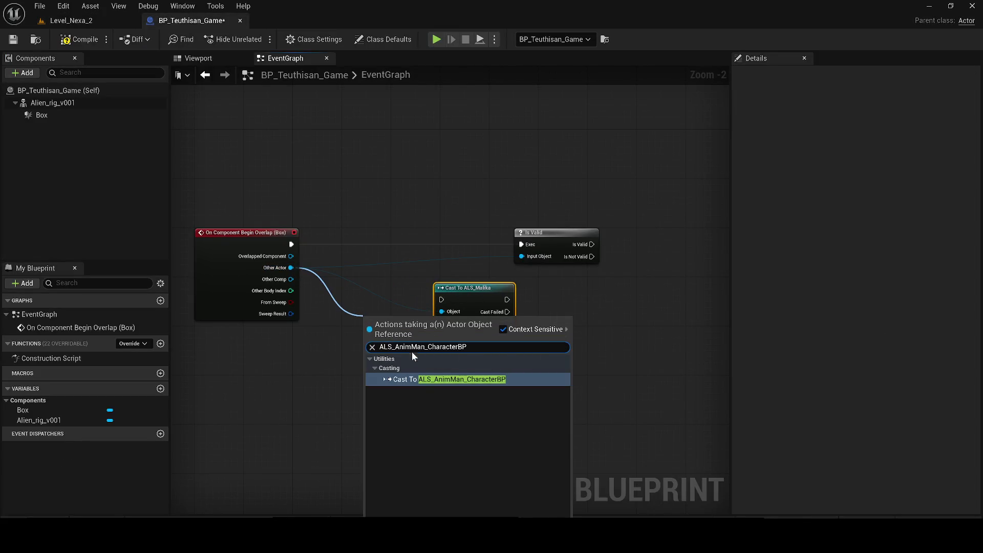
{"action": "left_click", "coordinate": [423, 377]}
{"action": "left_click", "coordinate": [467, 300]}
{"action": "key", "text": "Delete"}
Wire the overlap event through the cast, feeding its exec and As output into Is Valid.
{"action": "left_click_drag", "start_coordinate": [441, 315], "coordinate": [448, 248]}
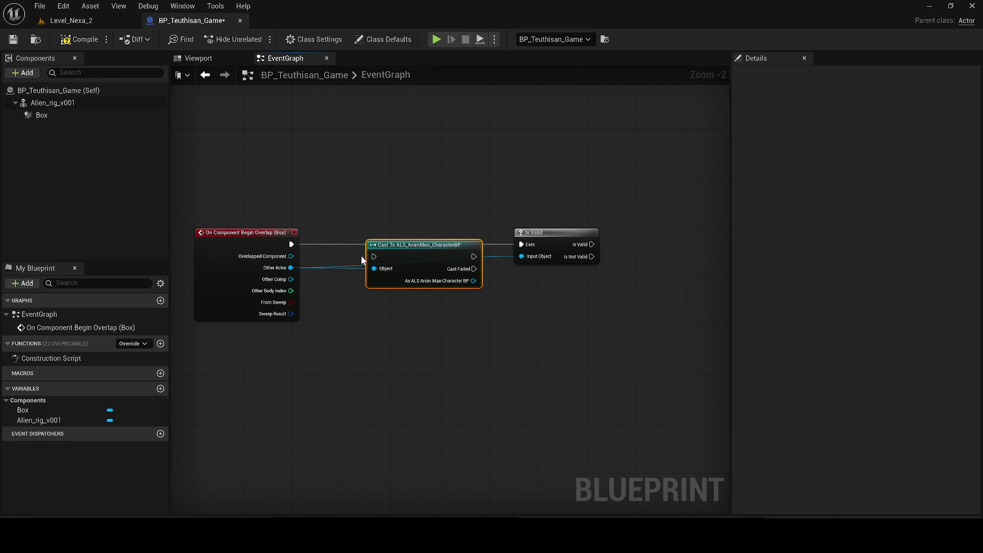
{"action": "left_click_drag", "start_coordinate": [375, 256], "coordinate": [291, 245]}
{"action": "left_click_drag", "start_coordinate": [429, 262], "coordinate": [417, 250]}
{"action": "mouse_move", "coordinate": [471, 270]}
{"action": "left_mouse_down"}
{"action": "mouse_move", "coordinate": [539, 270]}
{"action": "mouse_move", "coordinate": [489, 270]}
{"action": "mouse_move", "coordinate": [521, 253]}
{"action": "left_mouse_up"}
{"action": "left_click_drag", "start_coordinate": [543, 232], "coordinate": [509, 250]}
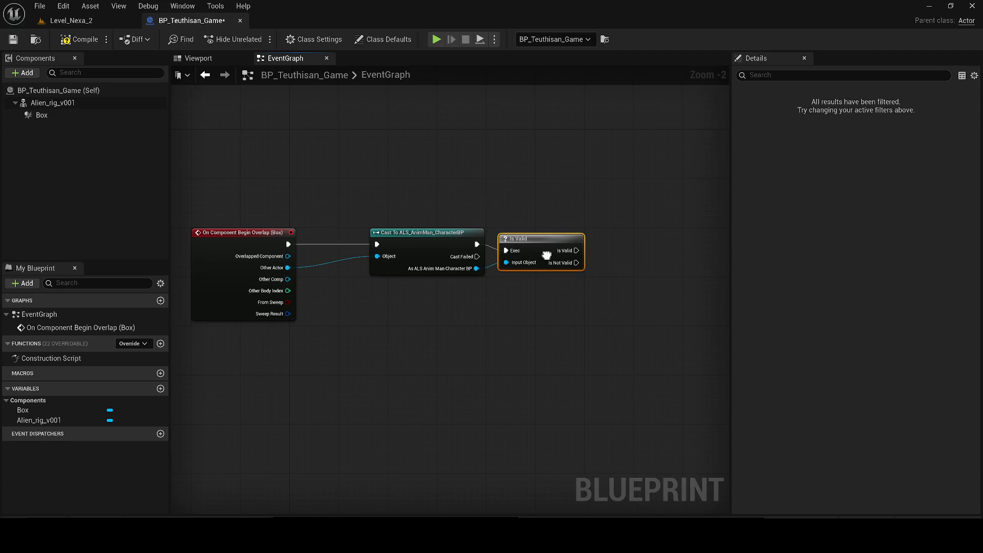
{"action": "left_click_drag", "start_coordinate": [432, 246], "coordinate": [438, 246]}
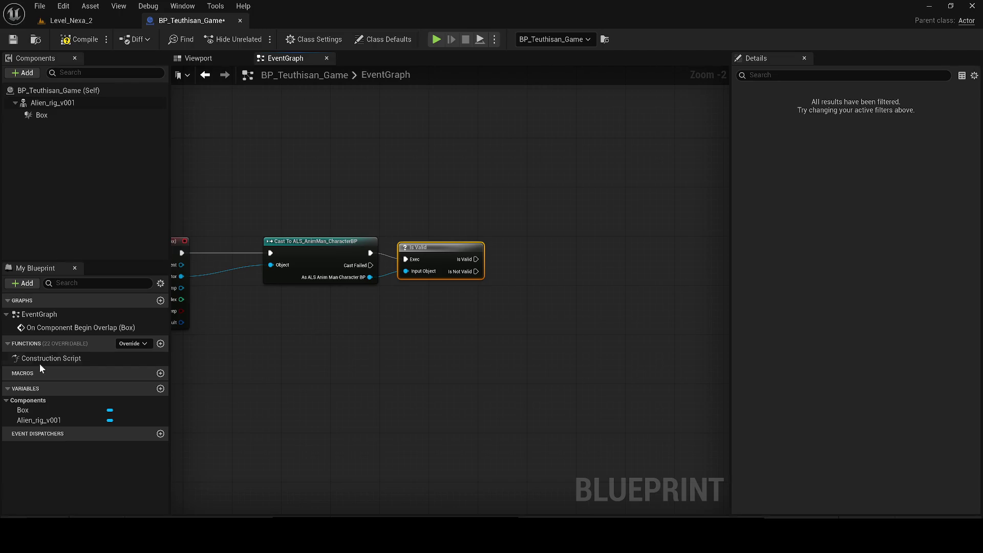
{"action": "mouse_move", "coordinate": [432, 257]}
{"action": "left_mouse_down"}
{"action": "mouse_move", "coordinate": [340, 256]}
{"action": "mouse_move", "coordinate": [569, 252]}
{"action": "left_mouse_up"}
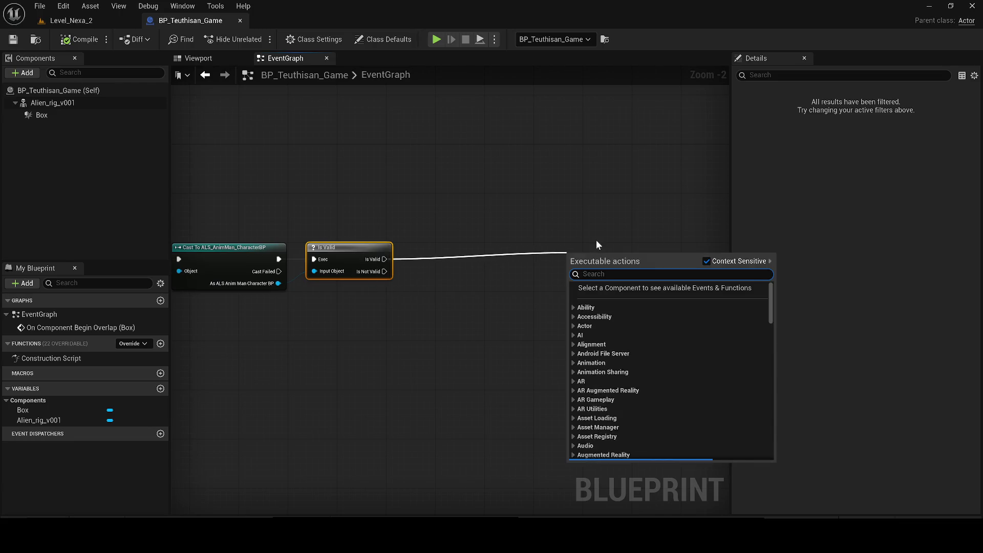
Add a Create Widget node after Is Valid and place it beside it.
{"action": "type", "text": "cre"}
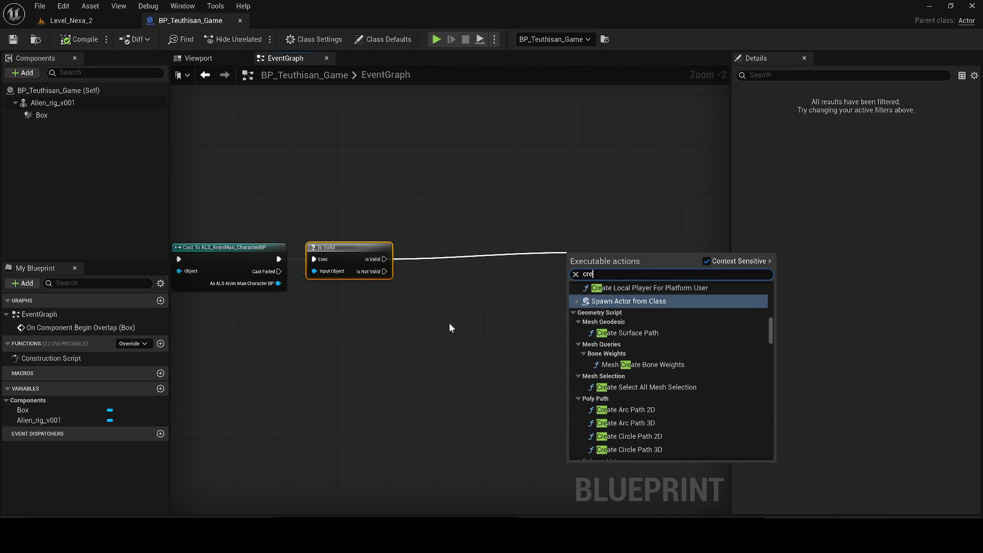
{"action": "type", "text": "atwidget"}
{"action": "key", "text": "Return"}
{"action": "left_click_drag", "start_coordinate": [606, 250], "coordinate": [502, 246]}
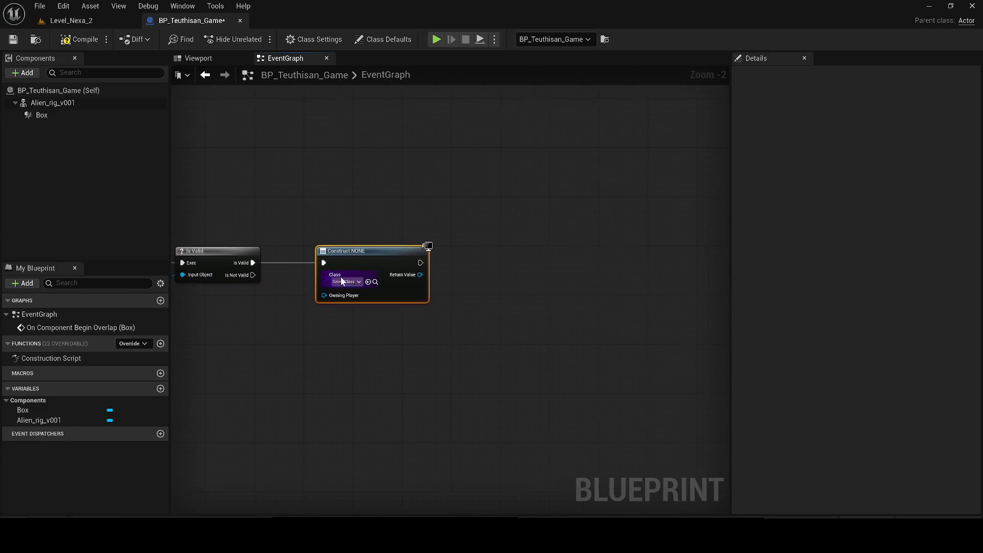
{"action": "scroll", "coordinate": [346, 324], "scroll_direction": "up", "scroll_amount": 2}
{"action": "left_click", "coordinate": [354, 378]}
Open the Content Drawer at the top-level Content folder.
{"action": "key", "text": "ctrl+space"}
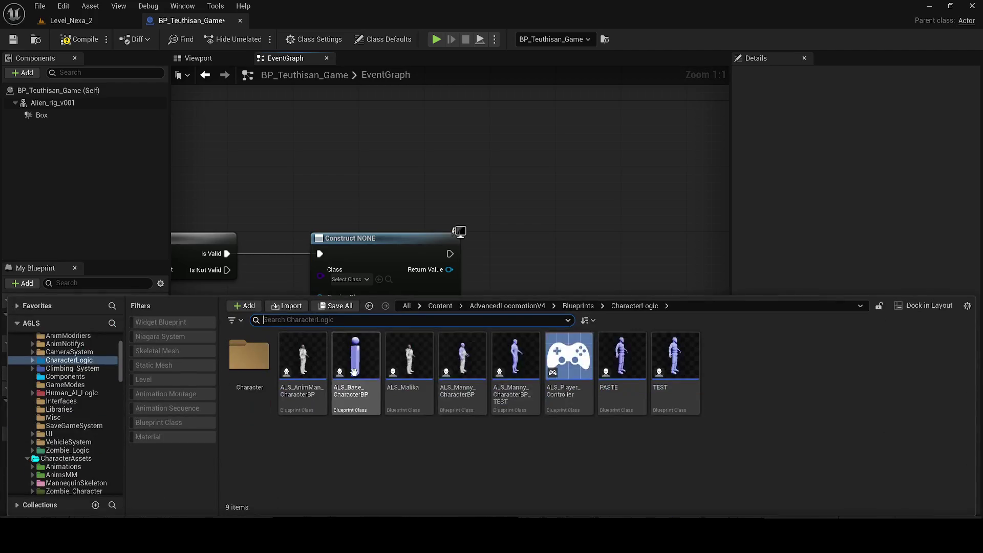
{"action": "left_click", "coordinate": [441, 306]}
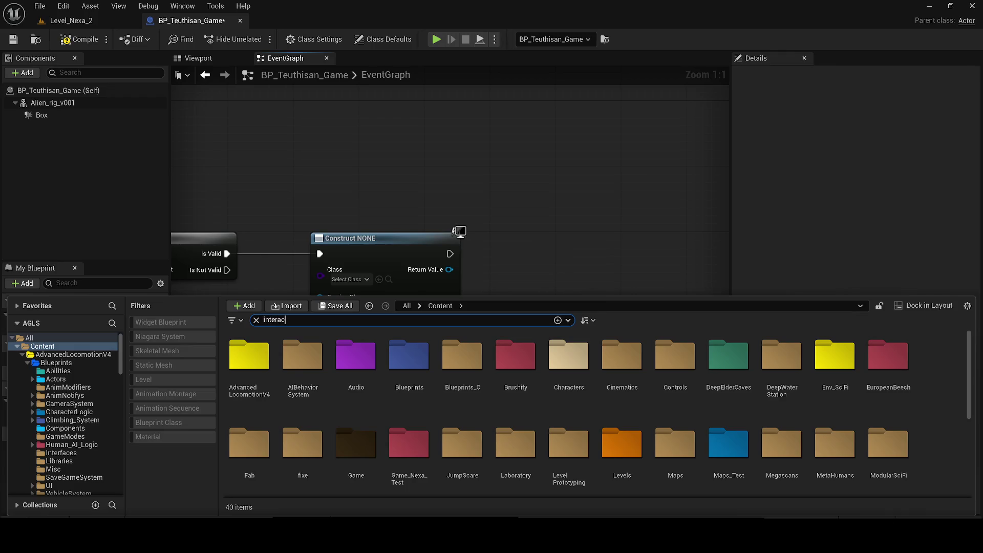
{"action": "type", "text": "t"}
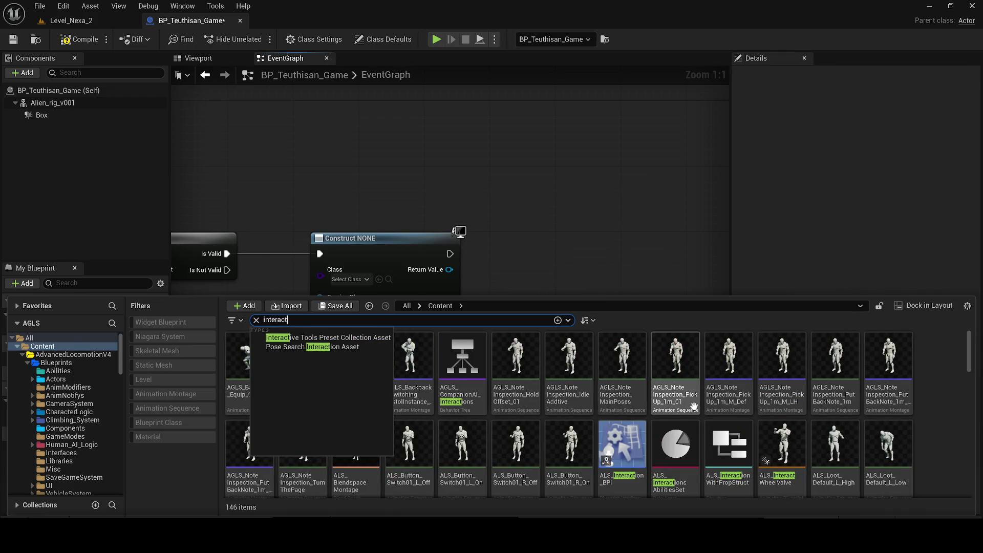
{"action": "mouse_move", "coordinate": [608, 407]}
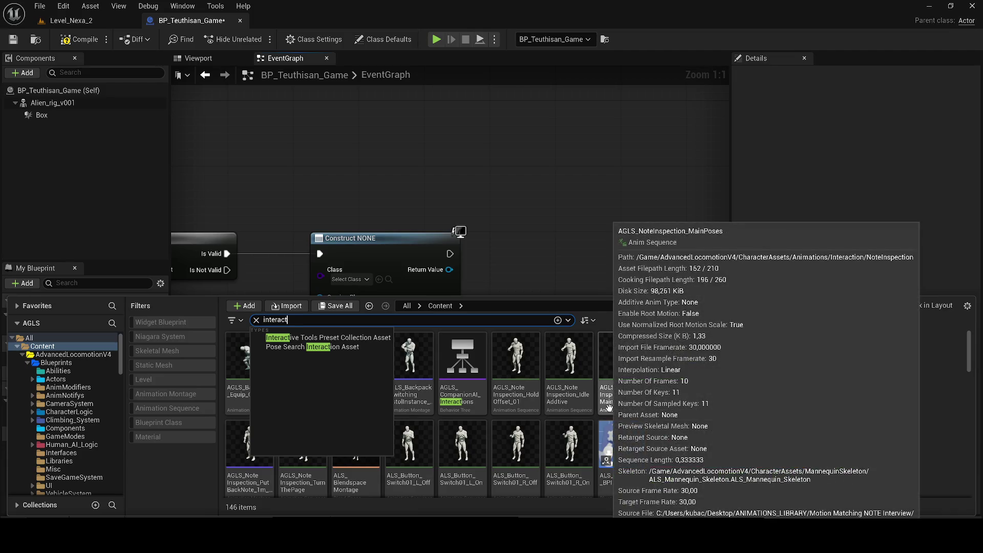
{"action": "key", "text": "super"}
{"action": "key", "text": "super"}
Search the content for 'interact' and open the asset type filter options.
{"action": "key", "text": "ctrl+a"}
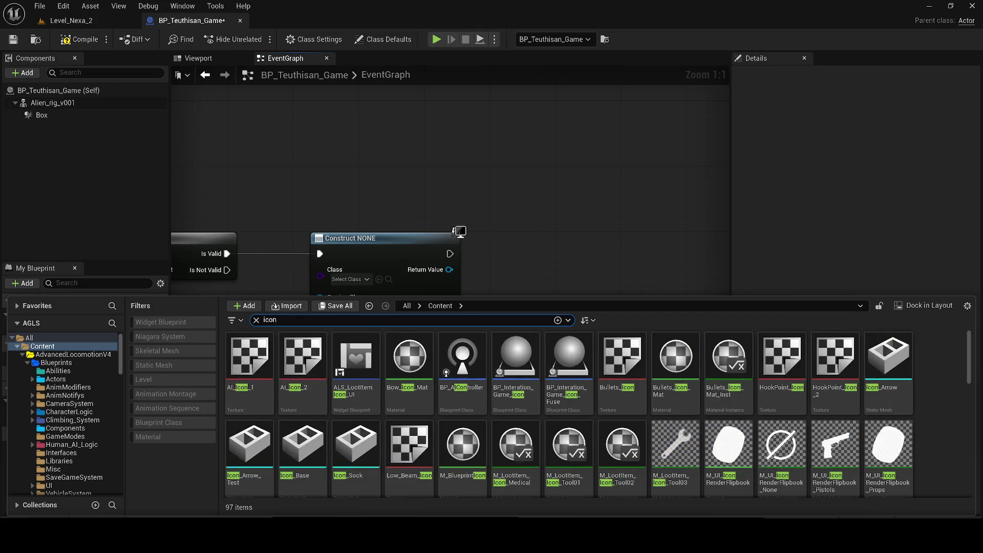
{"action": "scroll", "coordinate": [599, 393], "scroll_direction": "down", "scroll_amount": 10}
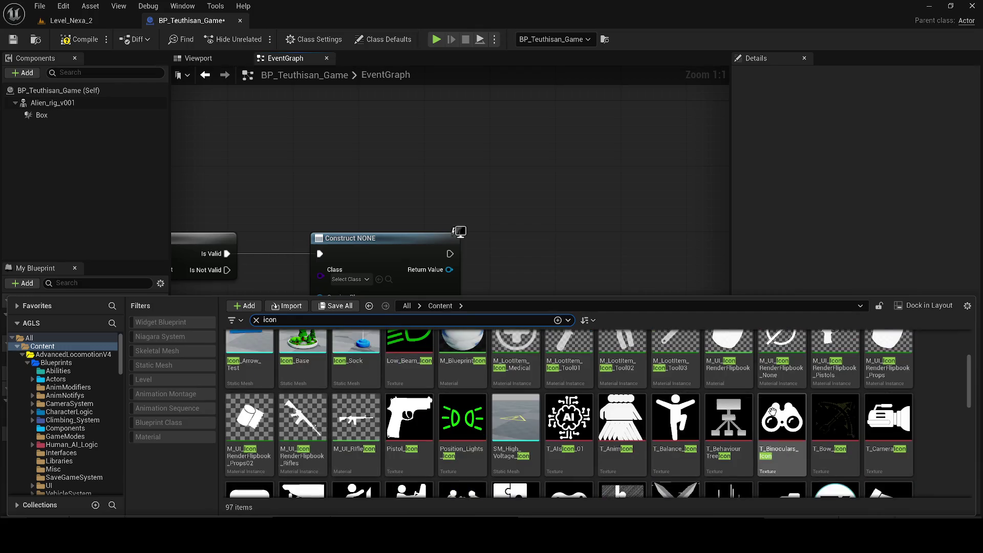
{"action": "scroll", "coordinate": [763, 423], "scroll_direction": "down", "scroll_amount": 2}
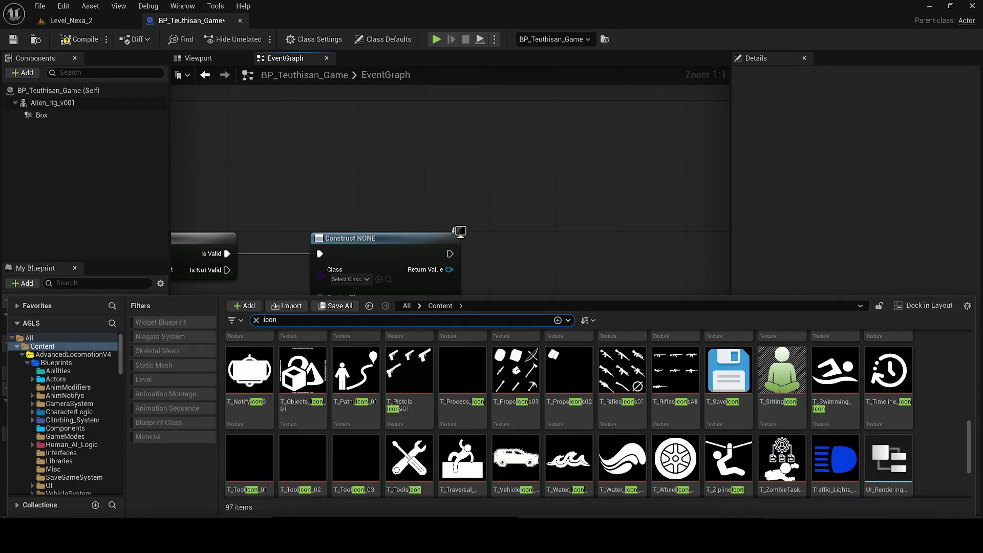
{"action": "type", "text": "interact"}
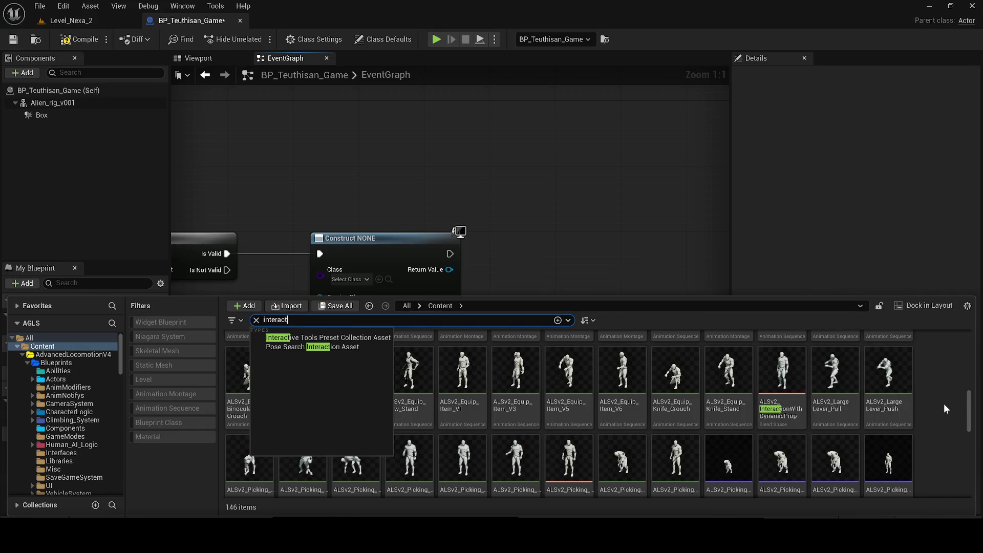
{"action": "left_click", "coordinate": [942, 404]}
{"action": "scroll", "coordinate": [579, 425], "scroll_direction": "up", "scroll_amount": 5}
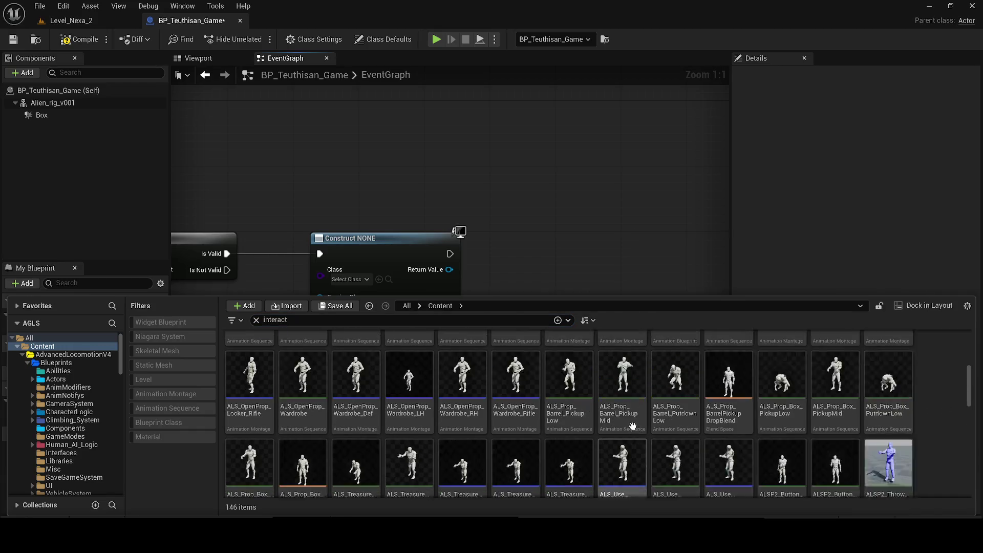
{"action": "scroll", "coordinate": [579, 425], "scroll_direction": "up", "scroll_amount": 4}
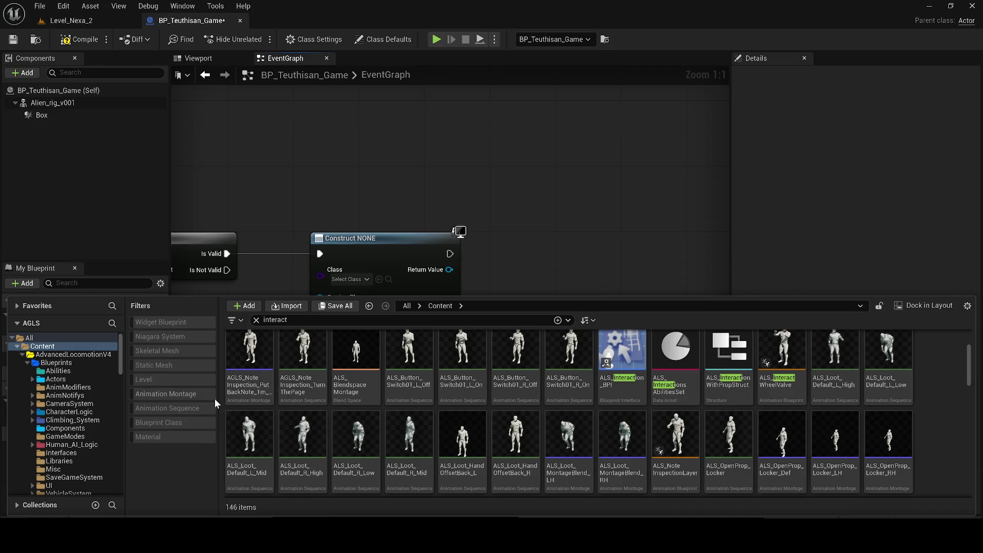
{"action": "left_click_drag", "start_coordinate": [965, 346], "coordinate": [956, 477]}
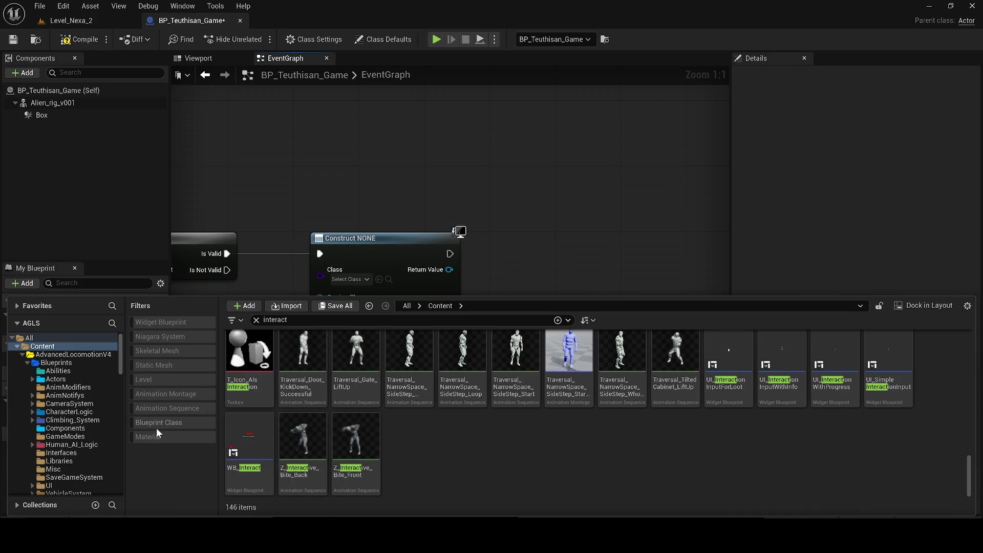
{"action": "right_click", "coordinate": [170, 472]}
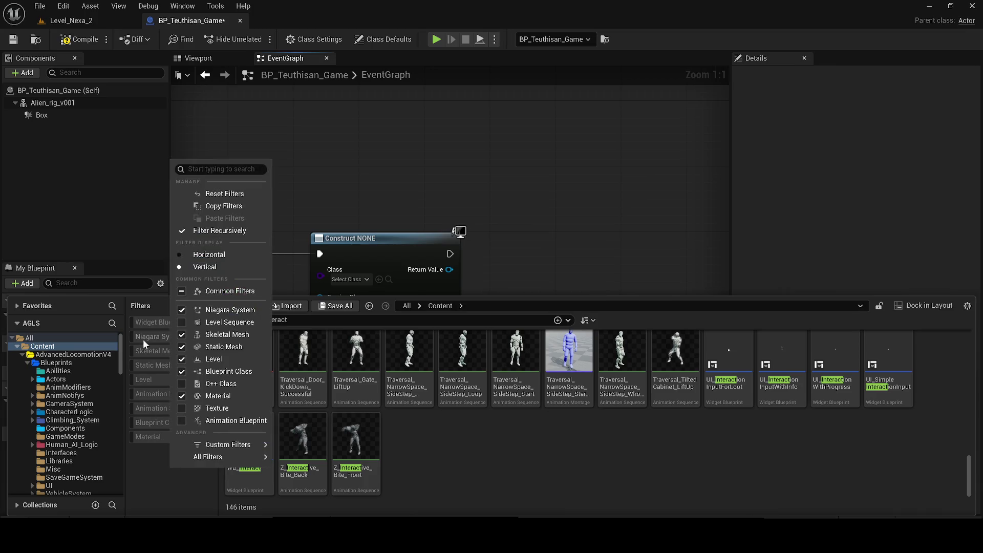
Filter the assets to Widget Blueprints and open the InteractionInputUI widget.
{"action": "left_click", "coordinate": [154, 322]}
{"action": "left_click", "coordinate": [261, 356]}
{"action": "double_click", "coordinate": [260, 357]}
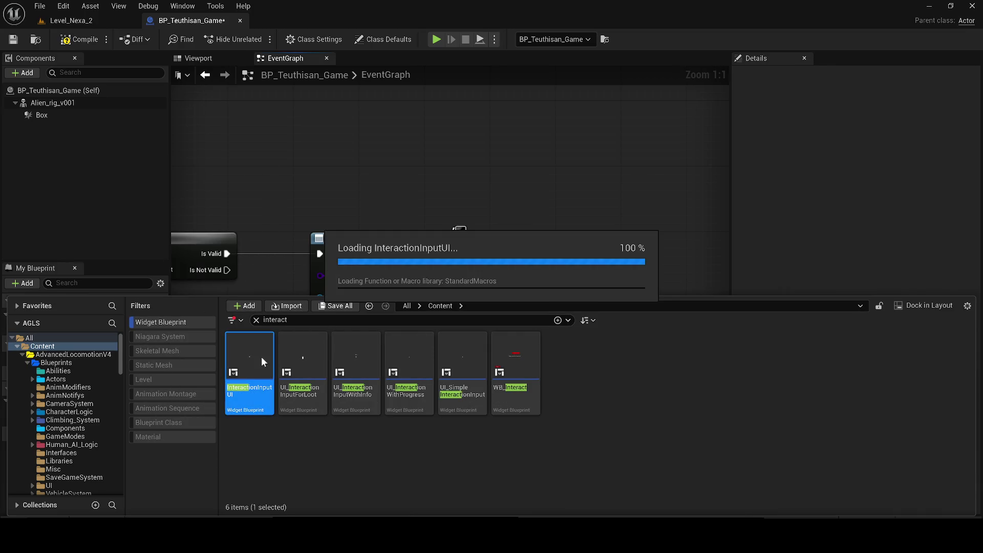
{"action": "scroll", "coordinate": [417, 320], "scroll_direction": "up", "scroll_amount": 3}
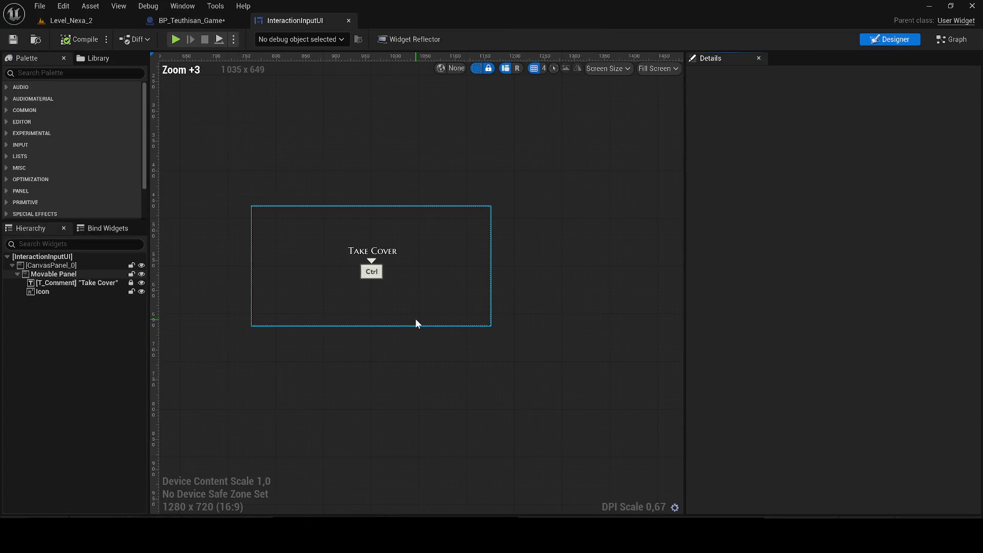
{"action": "left_click", "coordinate": [388, 359]}
Go to the Widgets folder, search 'marker' and open the WB_Marker widget blueprint.
{"action": "key", "text": "ctrl+space"}
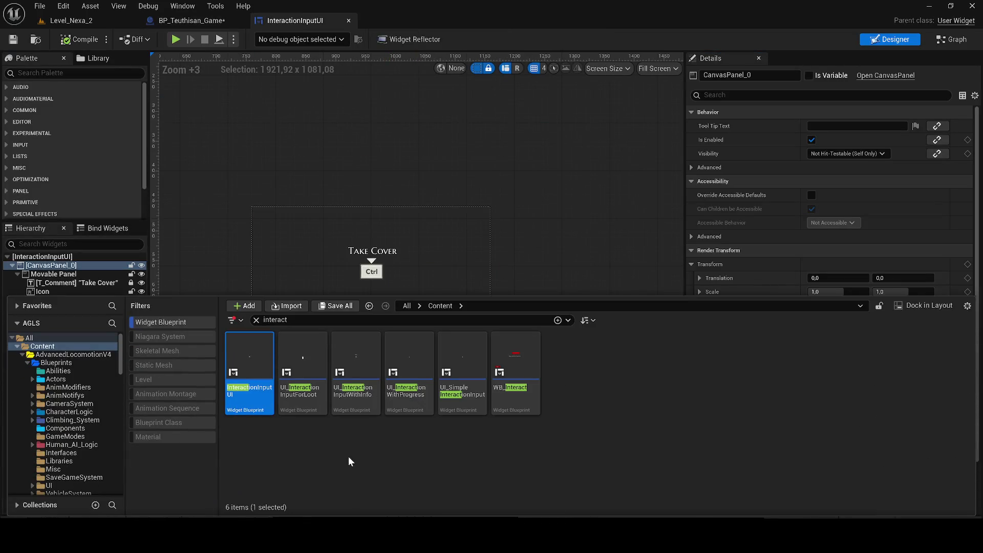
{"action": "right_click", "coordinate": [520, 377]}
{"action": "left_click", "coordinate": [577, 230]}
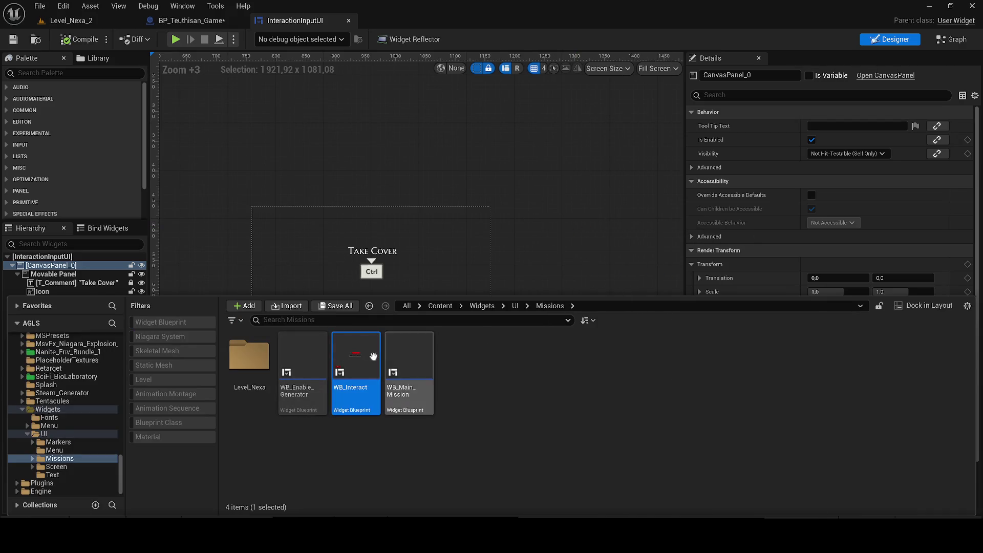
{"action": "left_click", "coordinate": [475, 306]}
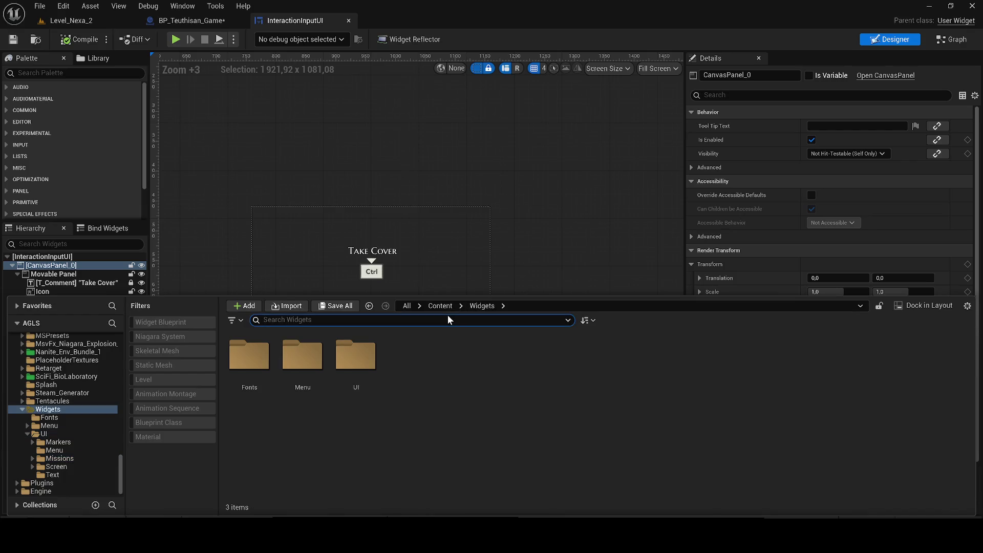
{"action": "type", "text": "marker"}
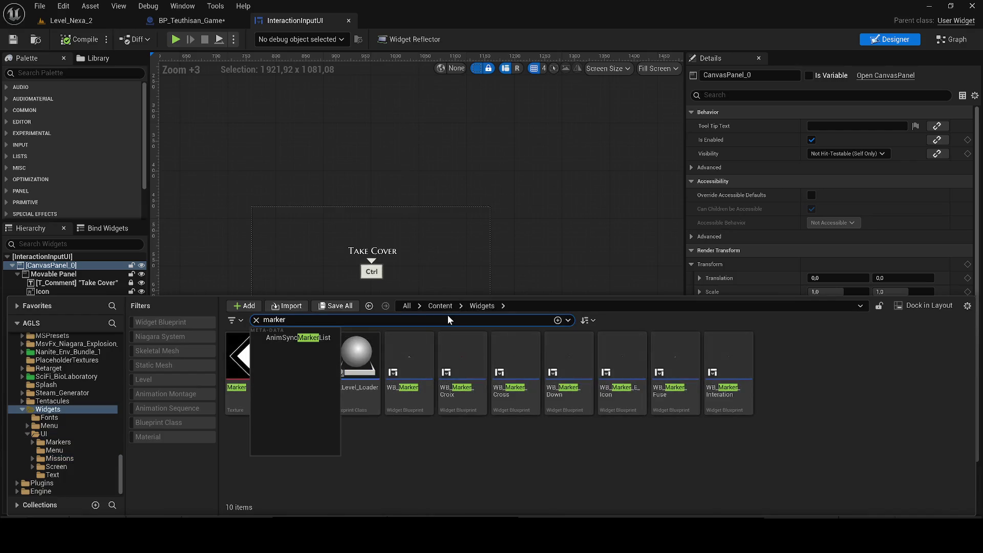
{"action": "left_click", "coordinate": [395, 375]}
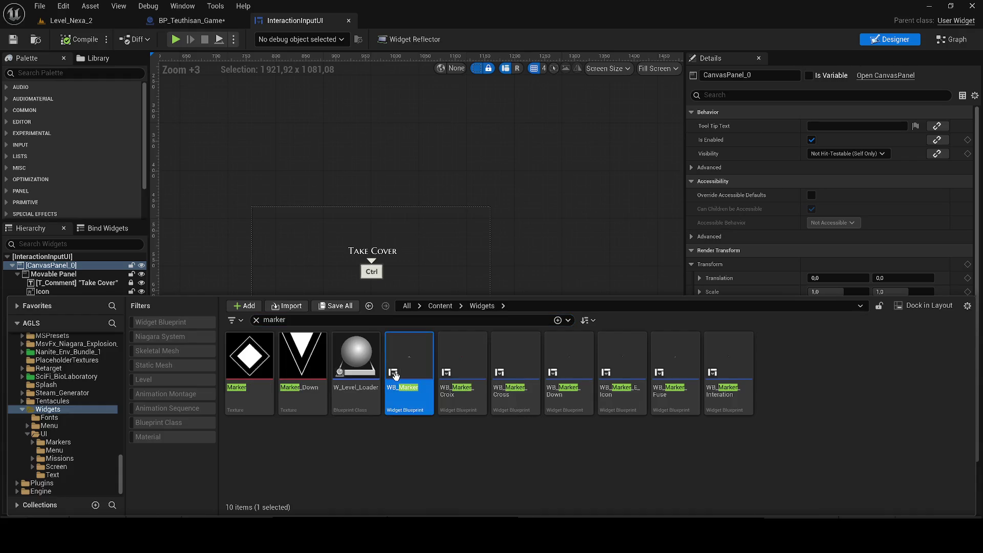
{"action": "double_click", "coordinate": [395, 375]}
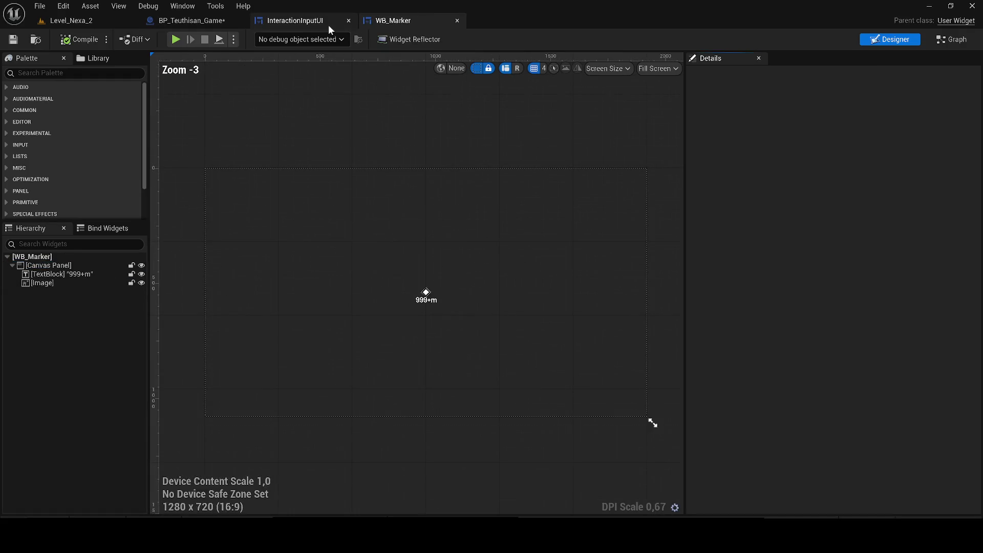
Open WB_Marker_Interation to see its E marker, then close InteractionInputUI and return to the Construct node.
{"action": "scroll", "coordinate": [419, 278], "scroll_direction": "up", "scroll_amount": 8}
{"action": "key", "text": "ctrl+space"}
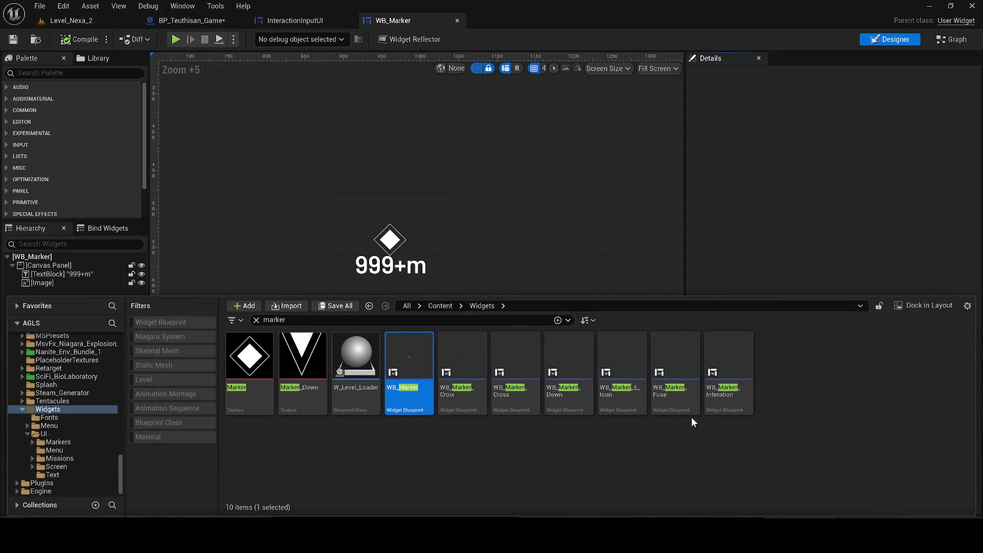
{"action": "double_click", "coordinate": [706, 398]}
{"action": "scroll", "coordinate": [429, 275], "scroll_direction": "up", "scroll_amount": 4}
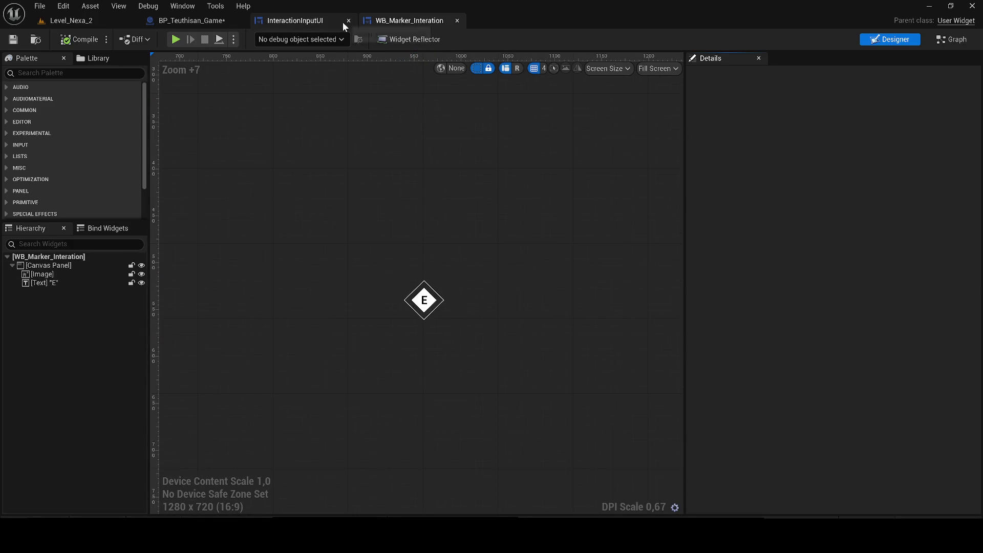
{"action": "left_click", "coordinate": [221, 20]}
{"action": "left_click", "coordinate": [360, 279]}
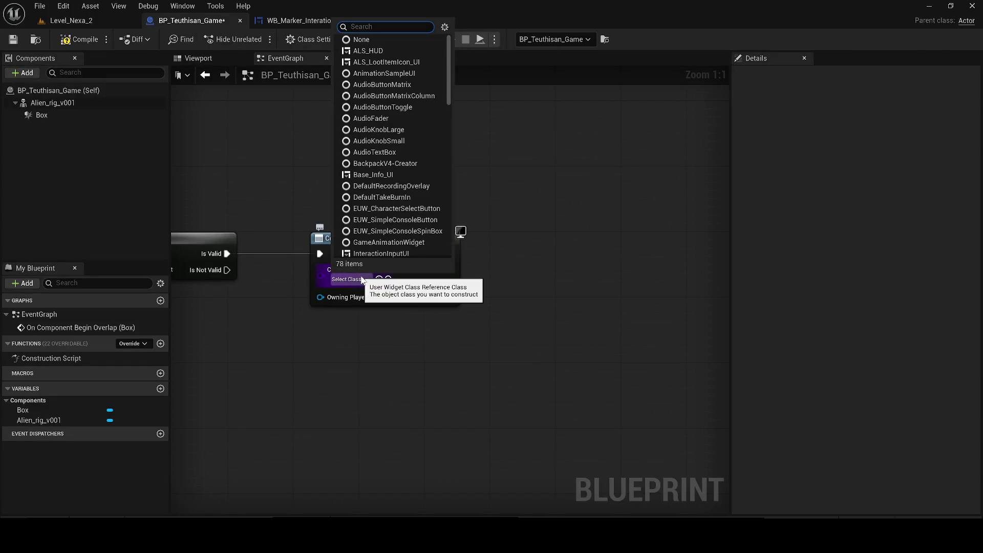
Set the Construct node's class to WB_Marker_Interation and add an Add to Viewport node after it.
{"action": "type", "text": "mar"}
{"action": "type", "text": "er_in"}
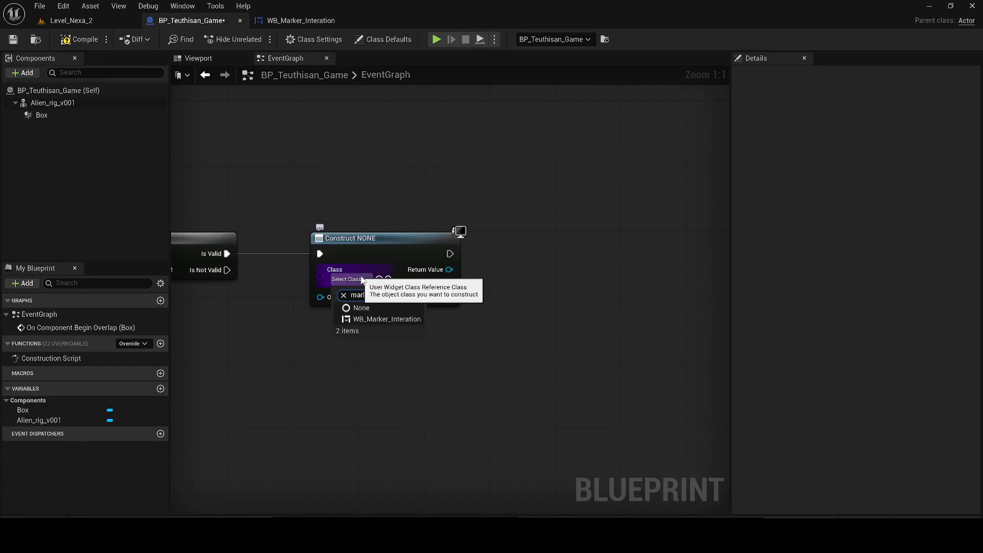
{"action": "left_click", "coordinate": [367, 311]}
{"action": "left_click_drag", "start_coordinate": [457, 270], "coordinate": [628, 271]}
{"action": "type", "text": "add tr"}
{"action": "key", "text": "BackSpace"}
{"action": "key", "text": "BackSpace"}
{"action": "type", "text": "tp"}
{"action": "key", "text": "BackSpace"}
{"action": "type", "text": "o"}
{"action": "key", "text": "Return"}
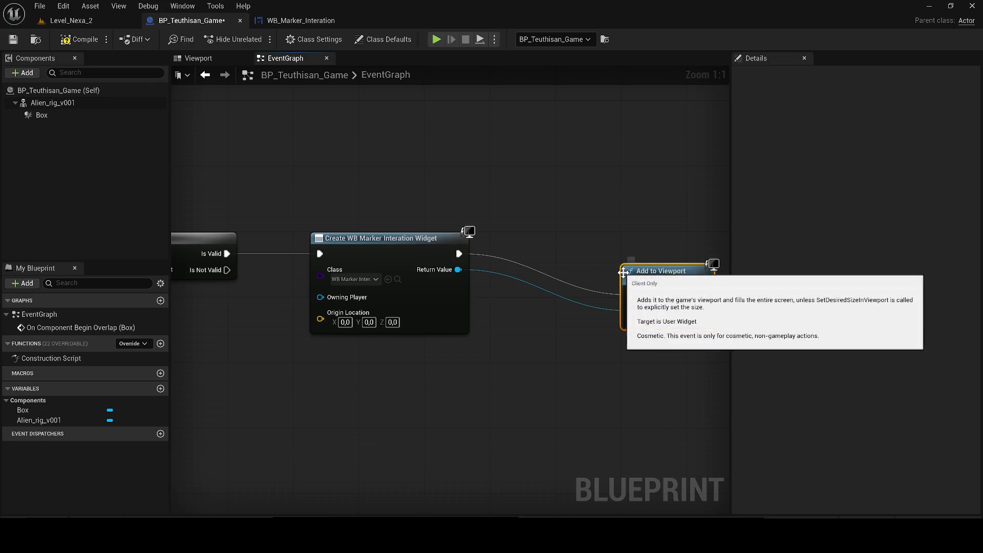
Review WB_Marker_Interation's graph and layout, tidy Add to Viewport, and save BP_Teuthisan_Game.
{"action": "left_click", "coordinate": [302, 21]}
{"action": "left_click", "coordinate": [951, 39]}
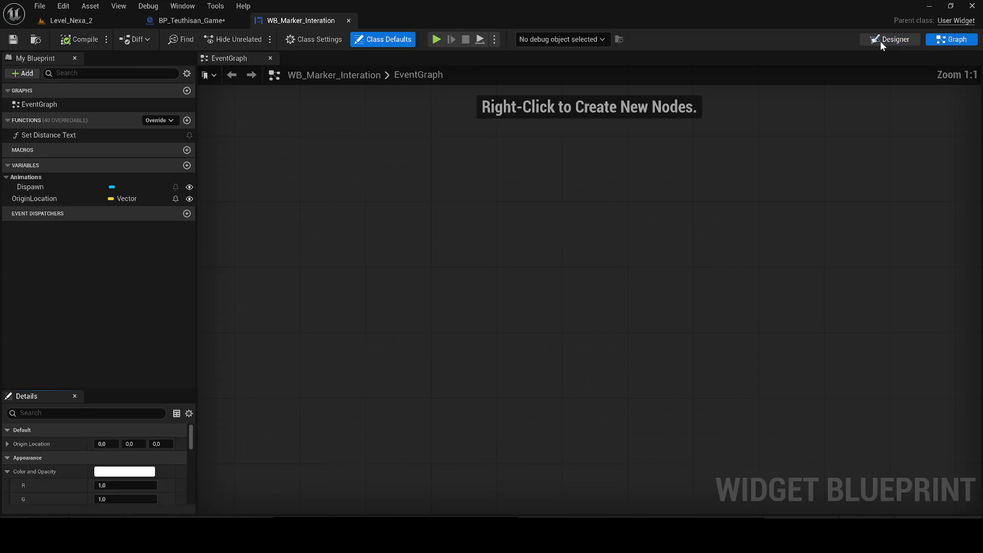
{"action": "left_click", "coordinate": [880, 41]}
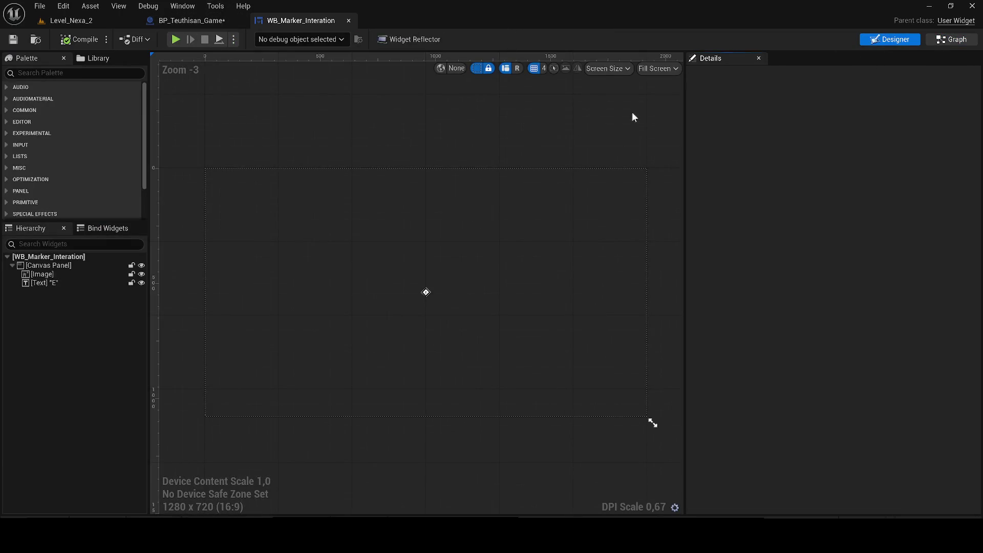
{"action": "left_click", "coordinate": [951, 39]}
{"action": "left_click", "coordinate": [187, 20]}
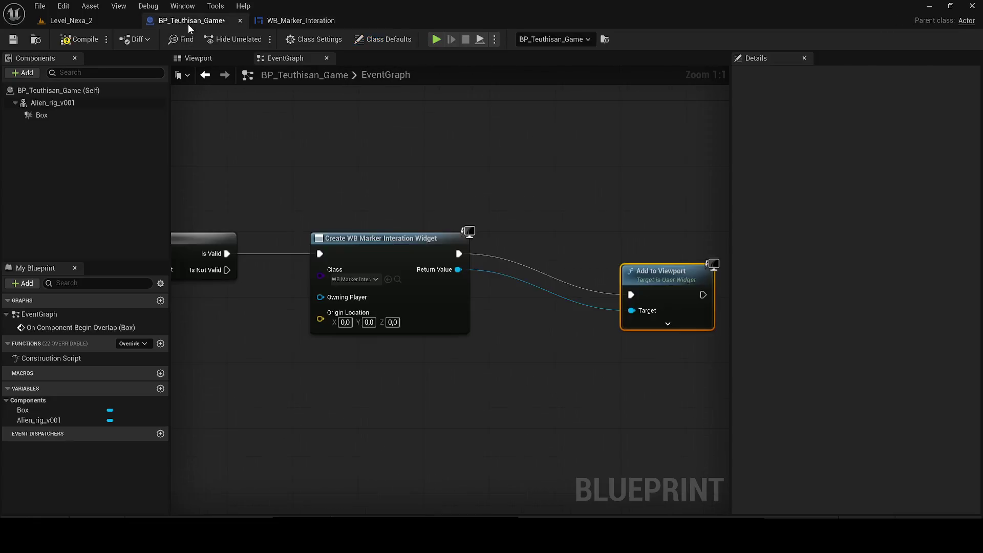
{"action": "left_click_drag", "start_coordinate": [686, 292], "coordinate": [555, 250]}
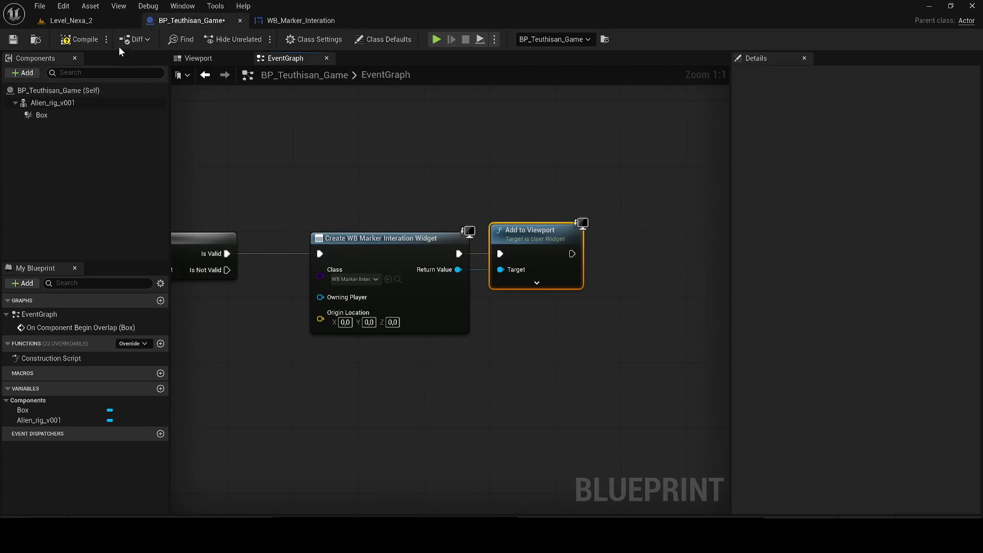
{"action": "left_click", "coordinate": [13, 39]}
{"action": "left_click", "coordinate": [72, 21]}
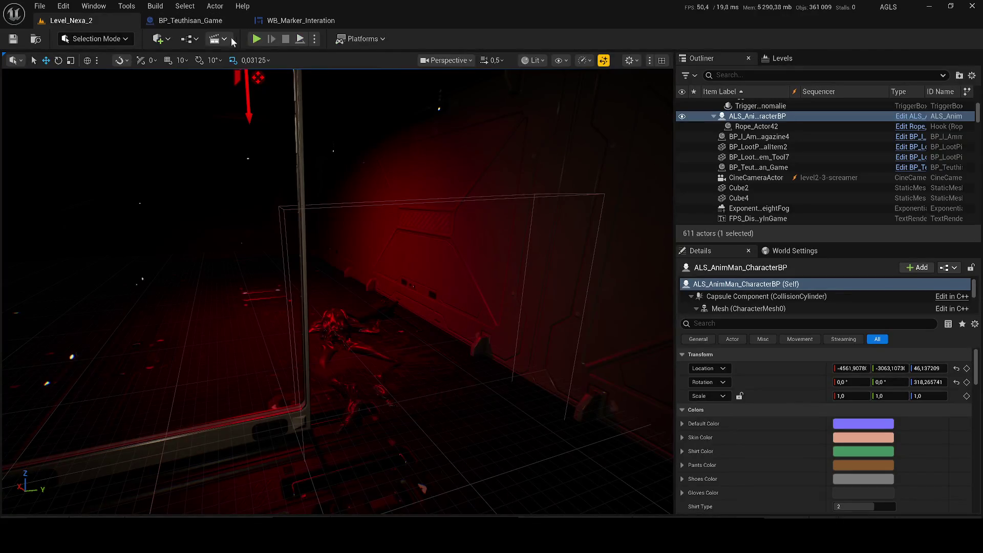
Playtest the level, walking up to the creature to check that the E marker appears.
{"action": "left_click", "coordinate": [256, 40]}
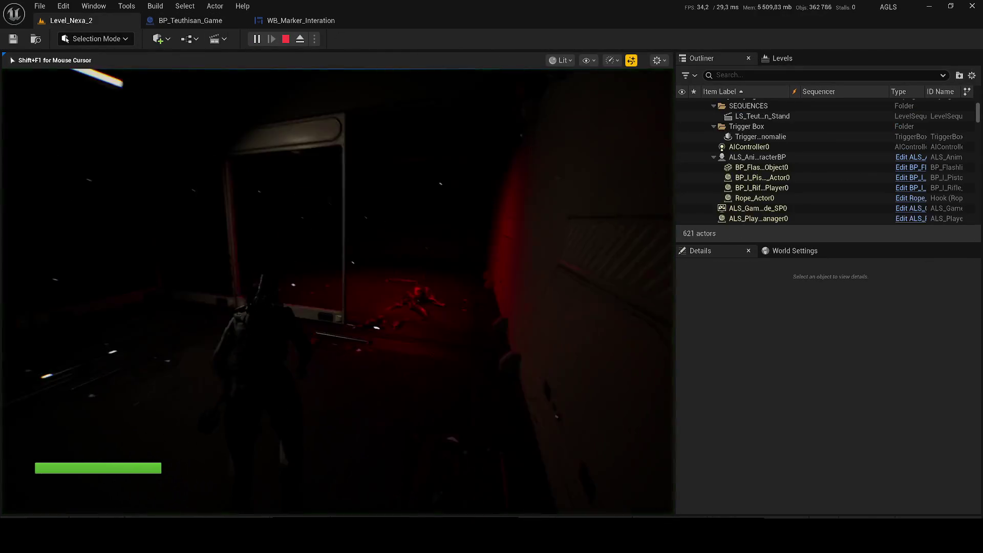
{"action": "key", "text": "w"}
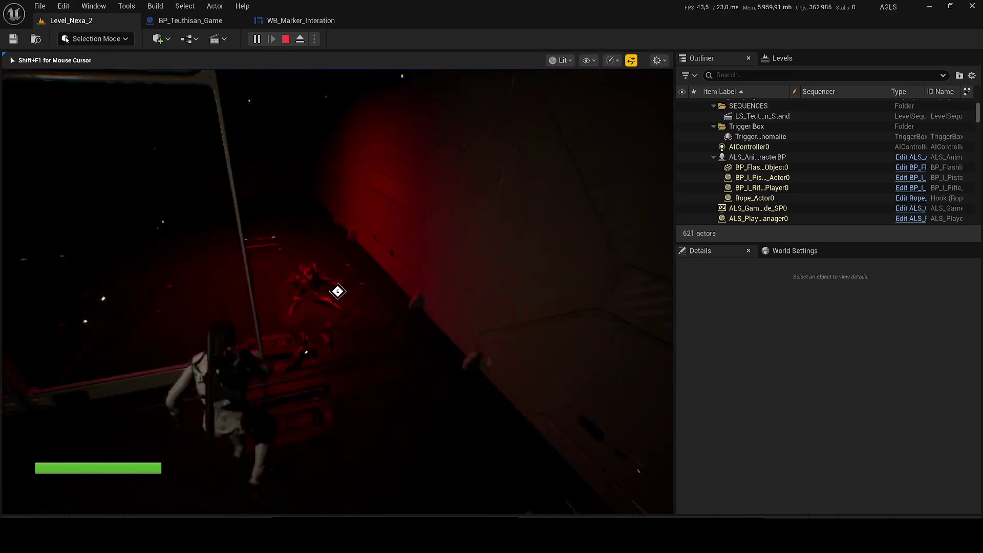
{"action": "key", "text": "F8"}
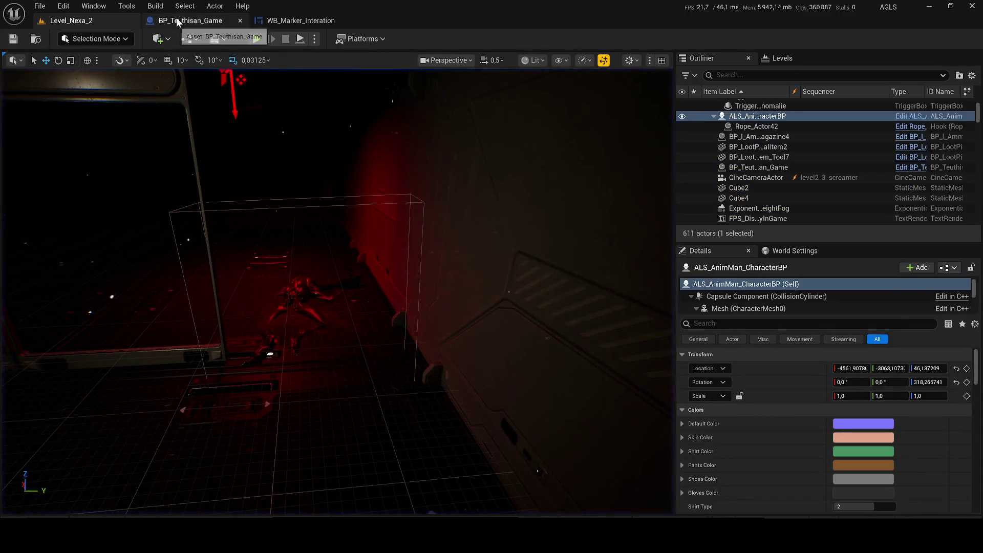
Copy the Cast, Is Valid and Create Widget nodes and paste the duplicate chain below the original.
{"action": "left_click", "coordinate": [191, 20]}
{"action": "scroll", "coordinate": [360, 223], "scroll_direction": "down", "scroll_amount": 5}
{"action": "left_click_drag", "start_coordinate": [579, 273], "coordinate": [421, 230]}
{"action": "key", "text": "ctrl+c"}
{"action": "key", "text": "ctrl+v"}
{"action": "left_click_drag", "start_coordinate": [419, 297], "coordinate": [449, 297]}
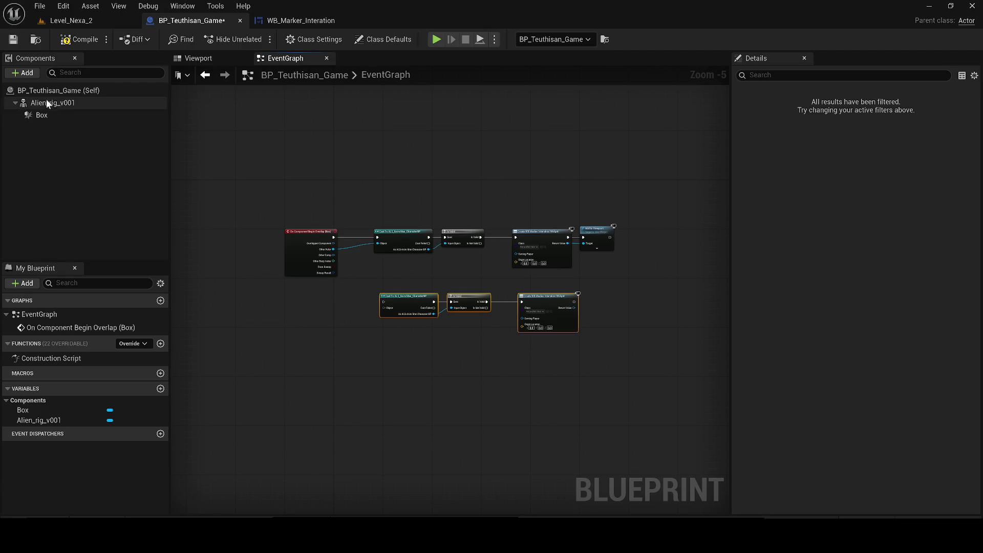
{"action": "scroll", "coordinate": [293, 226], "scroll_direction": "up", "scroll_amount": 2}
{"action": "right_click", "coordinate": [45, 117]}
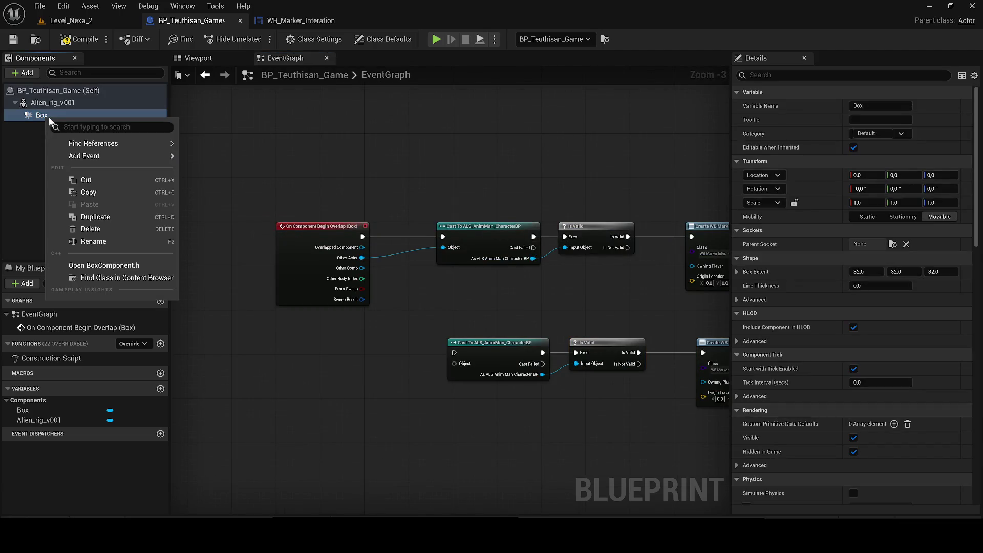
Add a Box End Overlap event and place it beside the duplicated Cast chain.
{"action": "mouse_move", "coordinate": [110, 156]}
{"action": "left_click", "coordinate": [230, 196]}
{"action": "scroll", "coordinate": [290, 239], "scroll_direction": "up", "scroll_amount": 3}
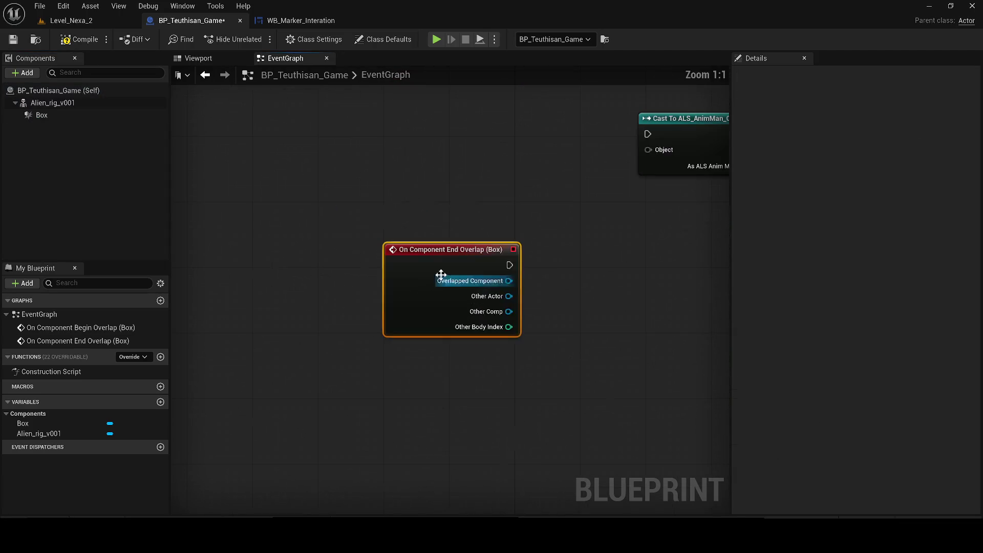
{"action": "left_click_drag", "start_coordinate": [446, 279], "coordinate": [449, 180]}
{"action": "mouse_move", "coordinate": [299, 277]}
{"action": "left_mouse_down"}
{"action": "mouse_move", "coordinate": [402, 269]}
{"action": "mouse_move", "coordinate": [398, 254]}
{"action": "mouse_move", "coordinate": [410, 272]}
{"action": "left_mouse_up"}
{"action": "key", "text": "ctrl+z"}
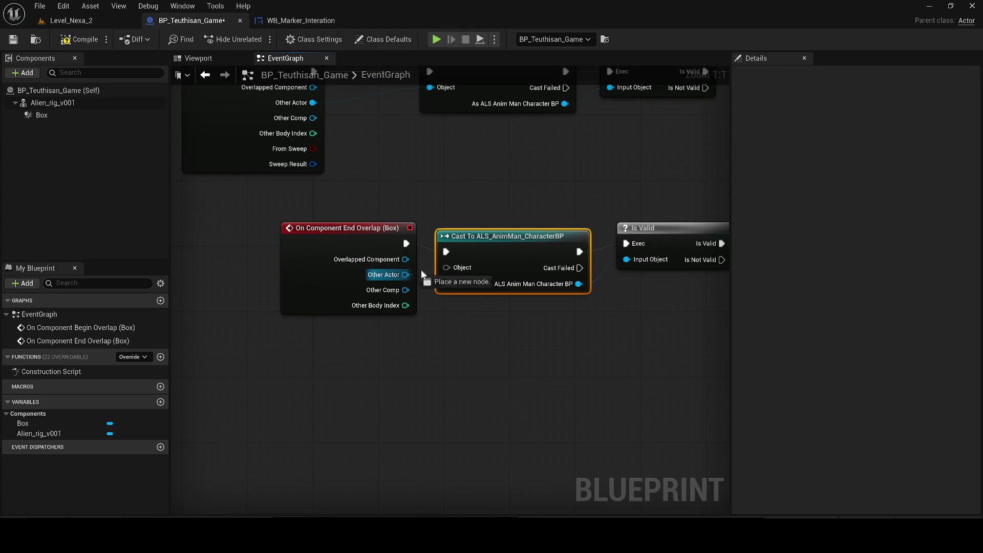
{"action": "key", "text": "ctrl+z"}
{"action": "left_click_drag", "start_coordinate": [340, 252], "coordinate": [250, 248]}
{"action": "scroll", "coordinate": [429, 314], "scroll_direction": "down", "scroll_amount": 2}
{"action": "left_click_drag", "start_coordinate": [474, 291], "coordinate": [271, 306]}
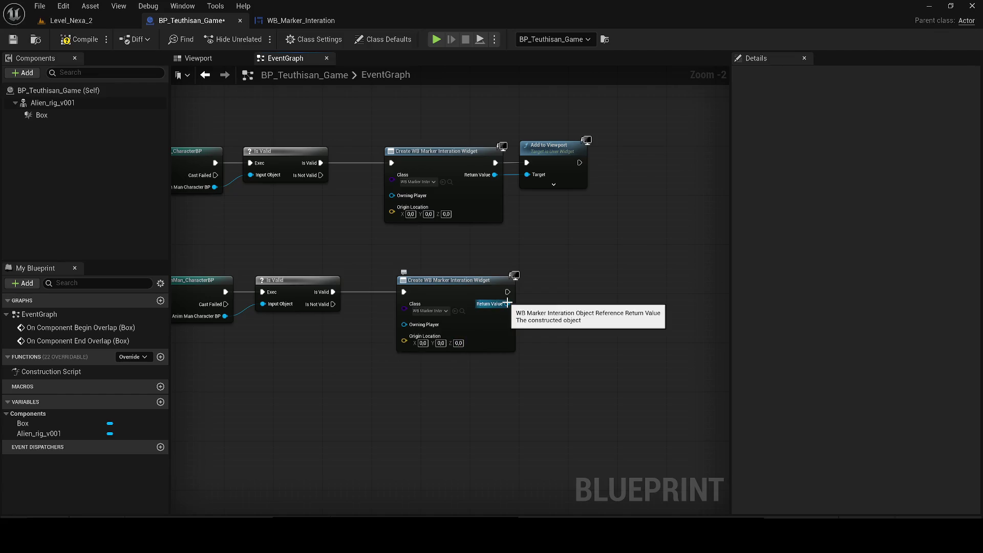
Feed the duplicated widget into a Set Visibility node with visibility set to Hidden.
{"action": "left_click_drag", "start_coordinate": [507, 304], "coordinate": [569, 297]}
{"action": "type", "text": "set visi"}
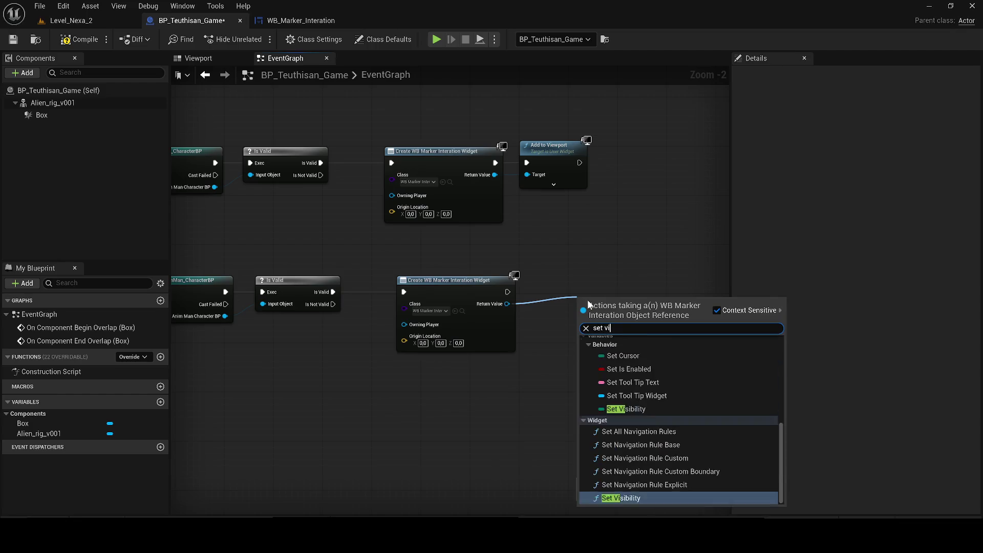
{"action": "key", "text": "Return"}
{"action": "left_click", "coordinate": [619, 347]}
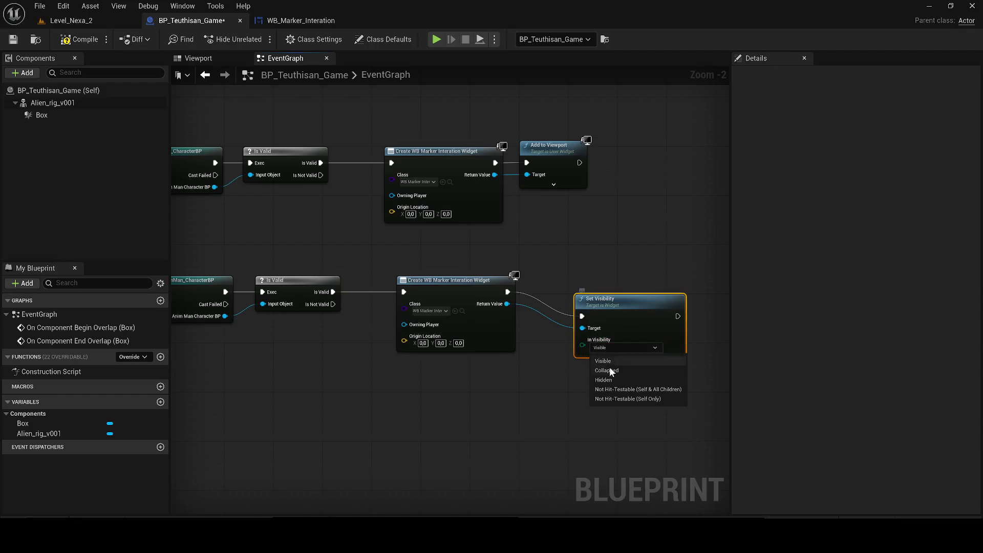
{"action": "left_click", "coordinate": [610, 380]}
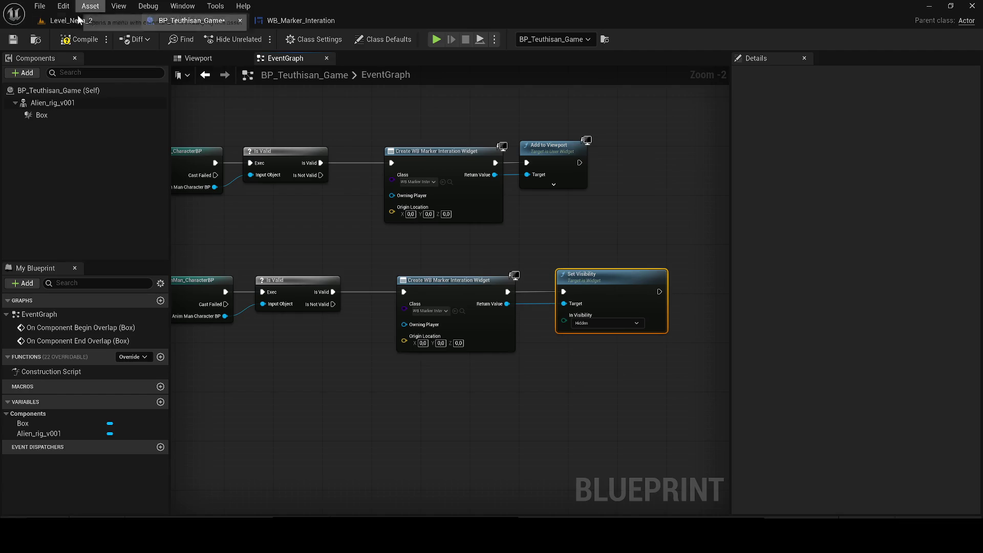
{"action": "left_click", "coordinate": [72, 20]}
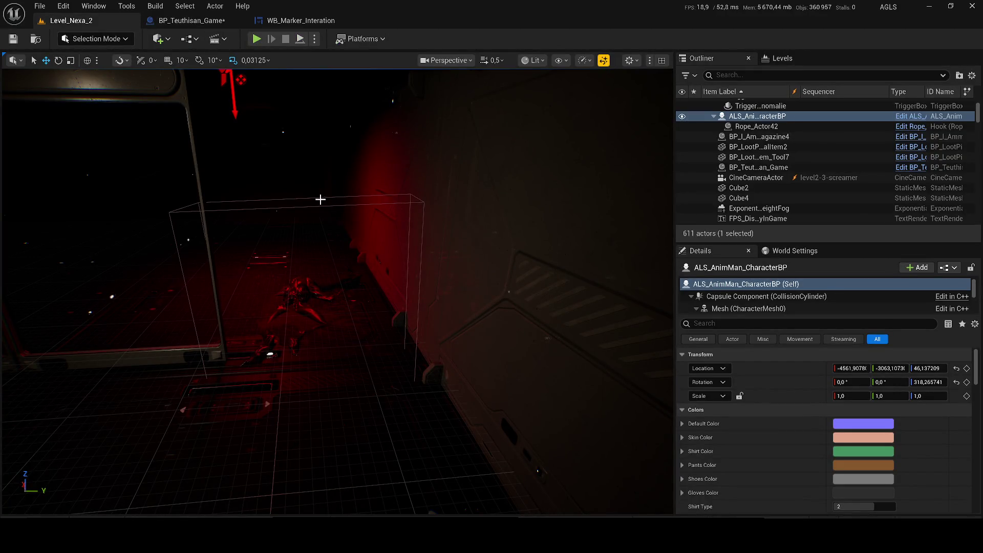
Set the BP_Teuthisan_Game actor's rotation to 0, 0, -89, save the level and playtest it.
{"action": "left_click", "coordinate": [308, 169]}
{"action": "scroll", "coordinate": [231, 234], "scroll_direction": "up", "scroll_amount": 3}
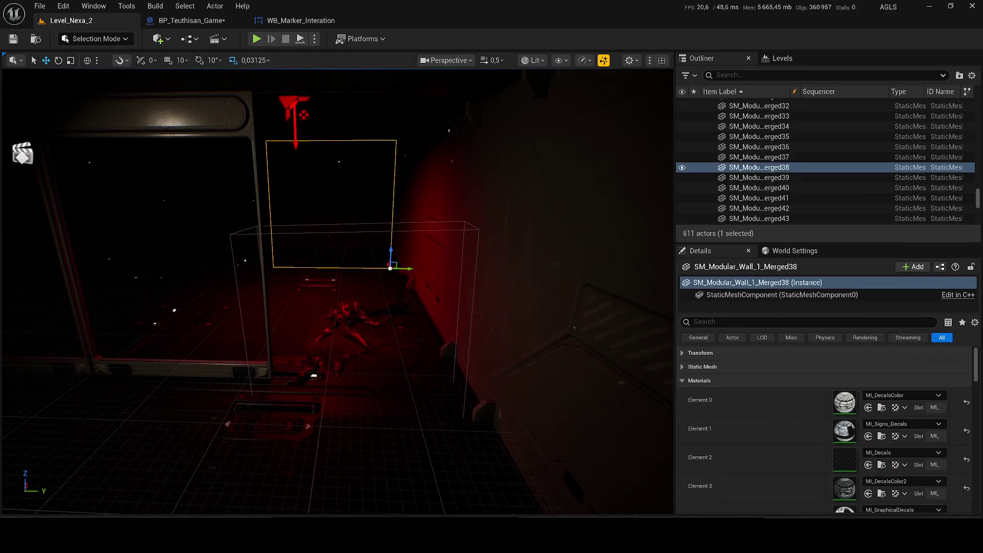
{"action": "left_click", "coordinate": [233, 232]}
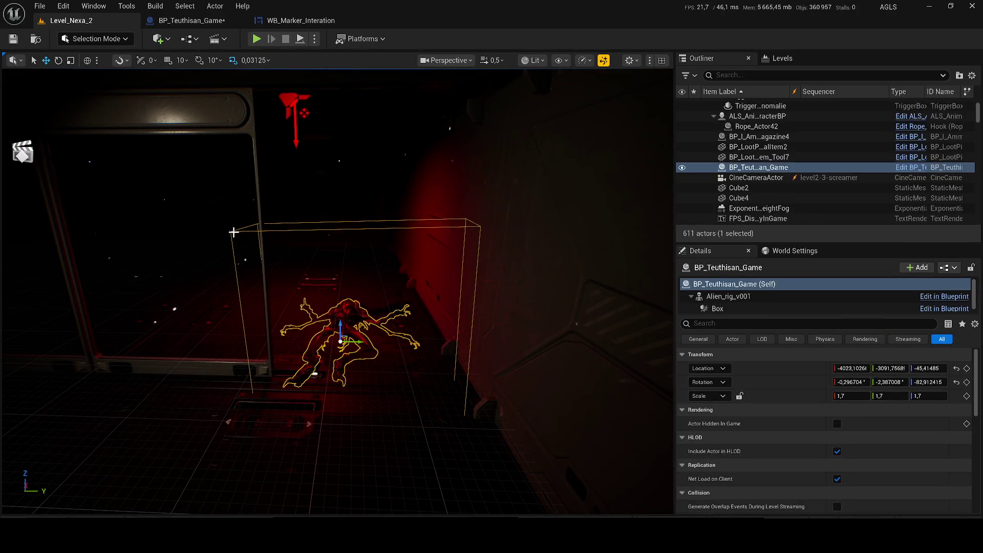
{"action": "left_click", "coordinate": [849, 382]}
{"action": "type", "text": "0"}
{"action": "key", "text": "Tab"}
{"action": "type", "text": "0"}
{"action": "key", "text": "Tab"}
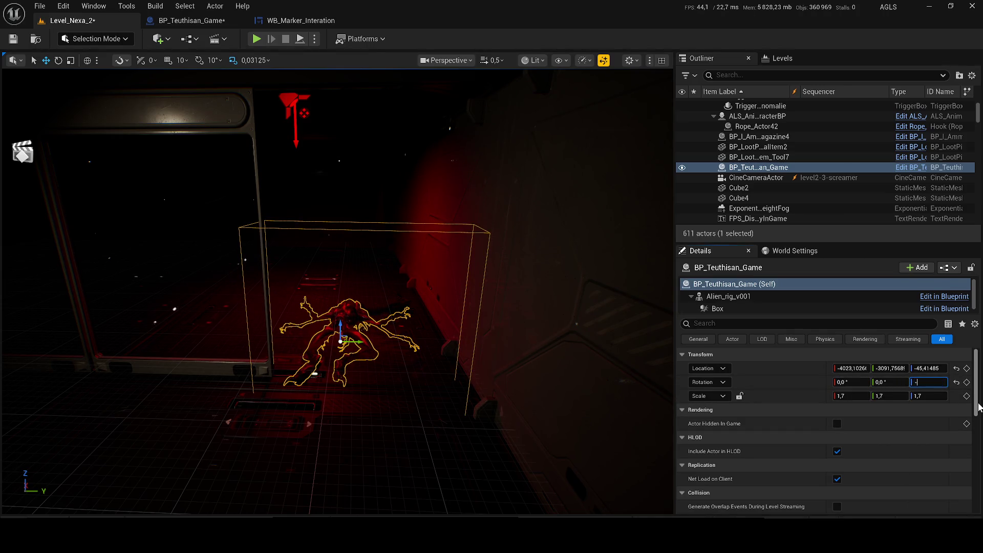
{"action": "type", "text": "90"}
{"action": "key", "text": "Return"}
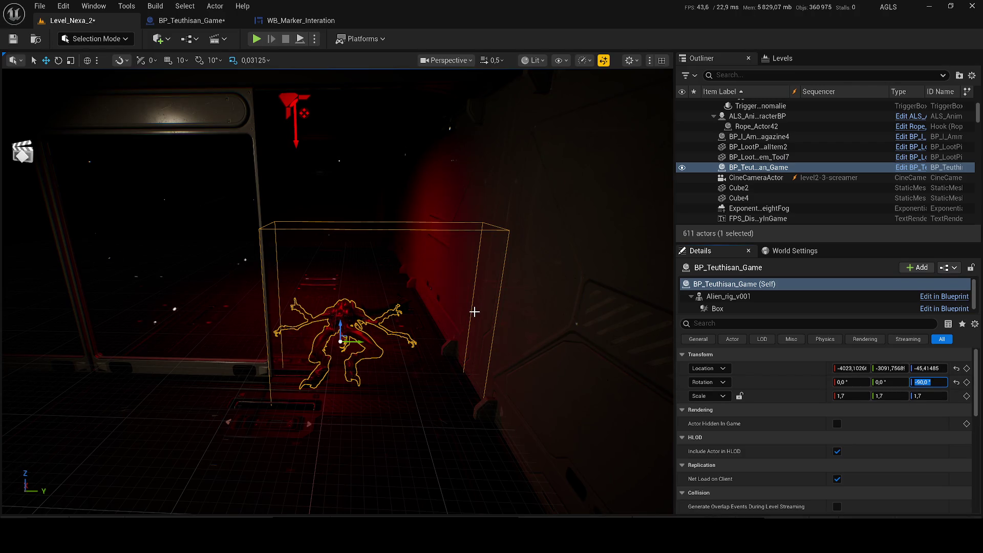
{"action": "type", "text": "-89"}
{"action": "key", "text": "Return"}
{"action": "key", "text": "ctrl+s"}
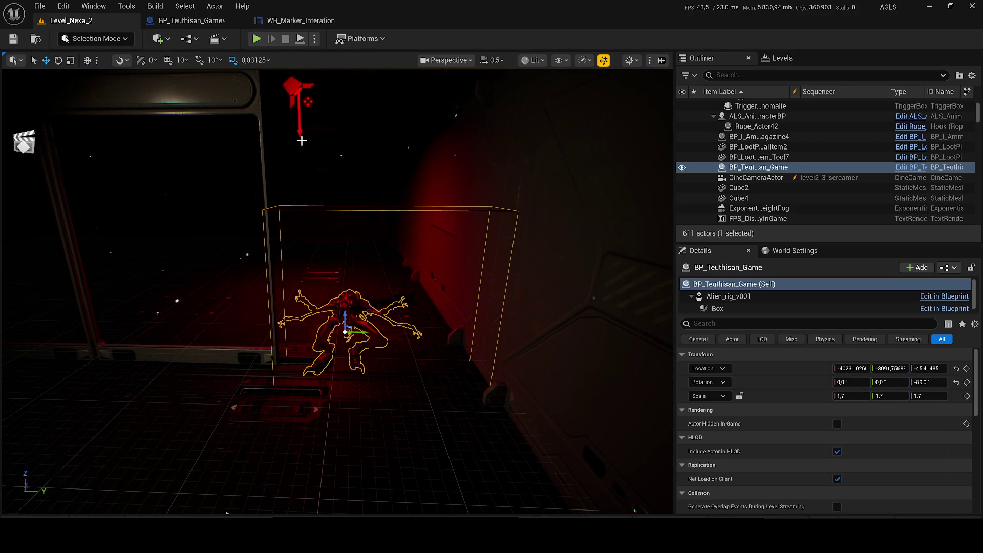
{"action": "key", "text": "alt+p"}
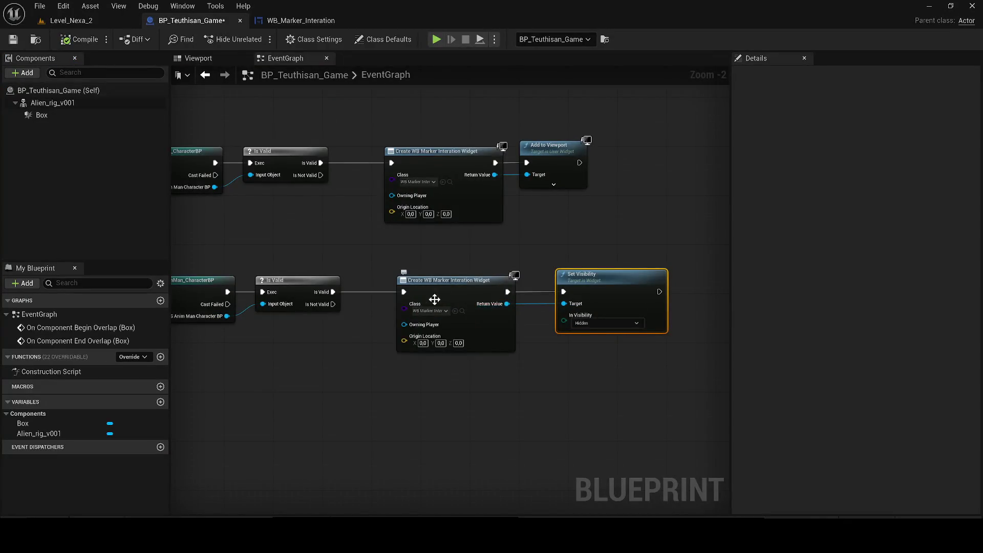
Tidy the Create Widget node, then inspect WB_Marker_Interation's Dispawn animation variable.
{"action": "left_click_drag", "start_coordinate": [492, 299], "coordinate": [462, 295]}
{"action": "scroll", "coordinate": [462, 365], "scroll_direction": "up", "scroll_amount": 2}
{"action": "left_click", "coordinate": [313, 21]}
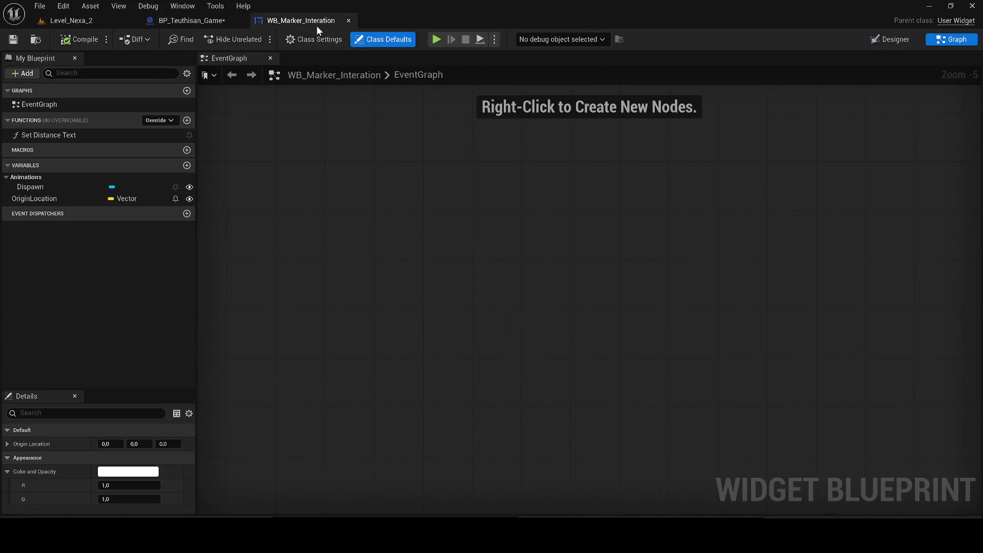
{"action": "left_click", "coordinate": [125, 188]}
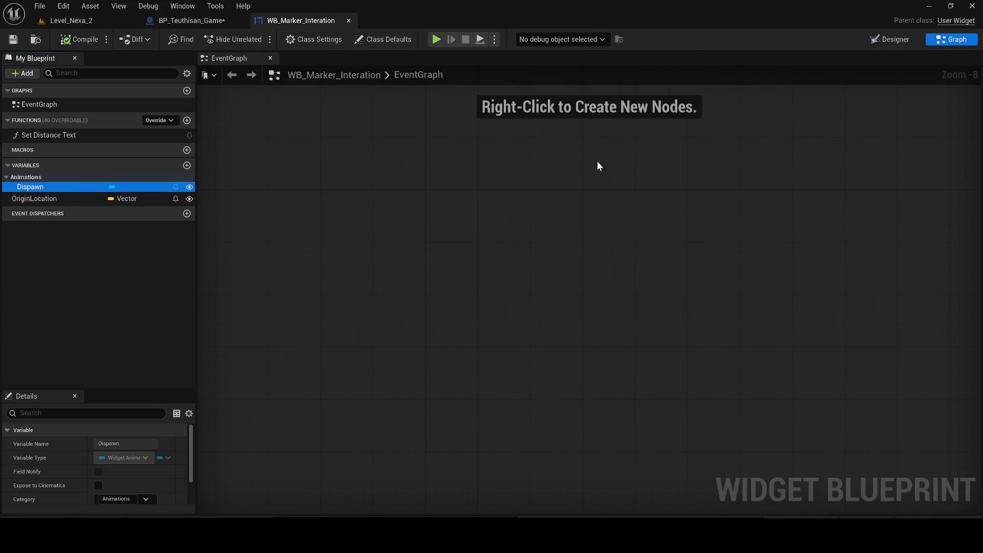
{"action": "left_click", "coordinate": [371, 321]}
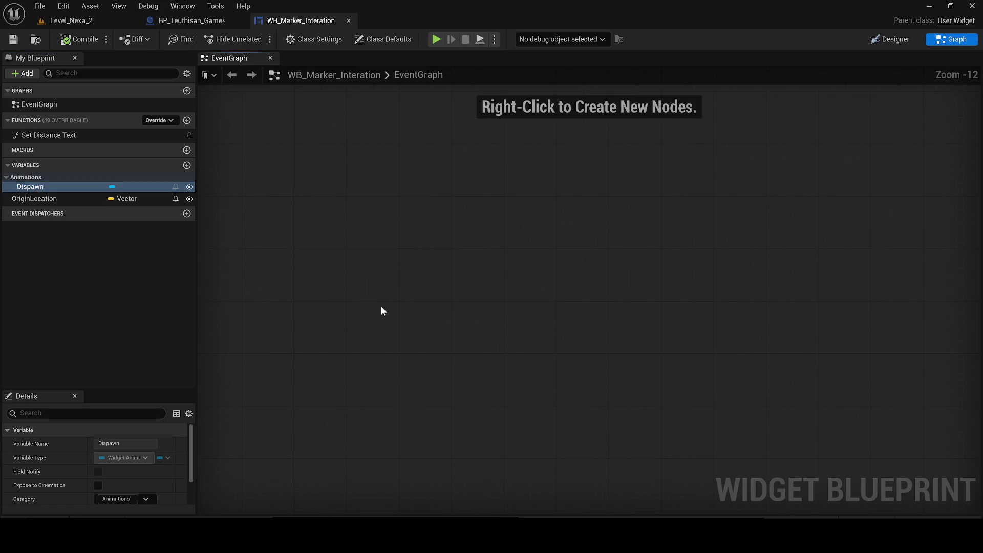
Try a Dispawn animation getter off the widget in BP_Teuthisan_Game, then delete it.
{"action": "left_click", "coordinate": [192, 21]}
{"action": "left_click_drag", "start_coordinate": [367, 291], "coordinate": [441, 401]}
{"action": "type", "text": "dis"}
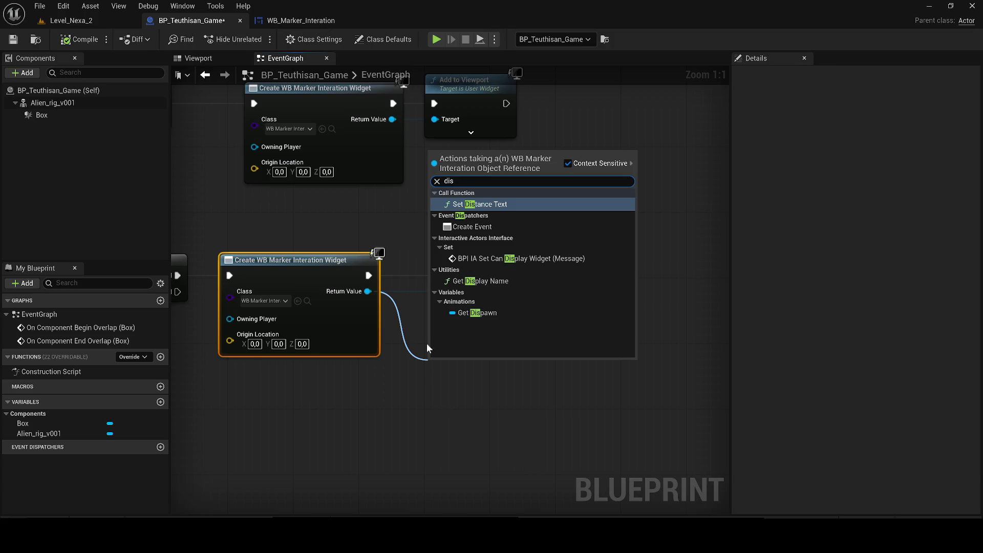
{"action": "left_click", "coordinate": [477, 313]}
{"action": "left_click_drag", "start_coordinate": [510, 370], "coordinate": [487, 296]}
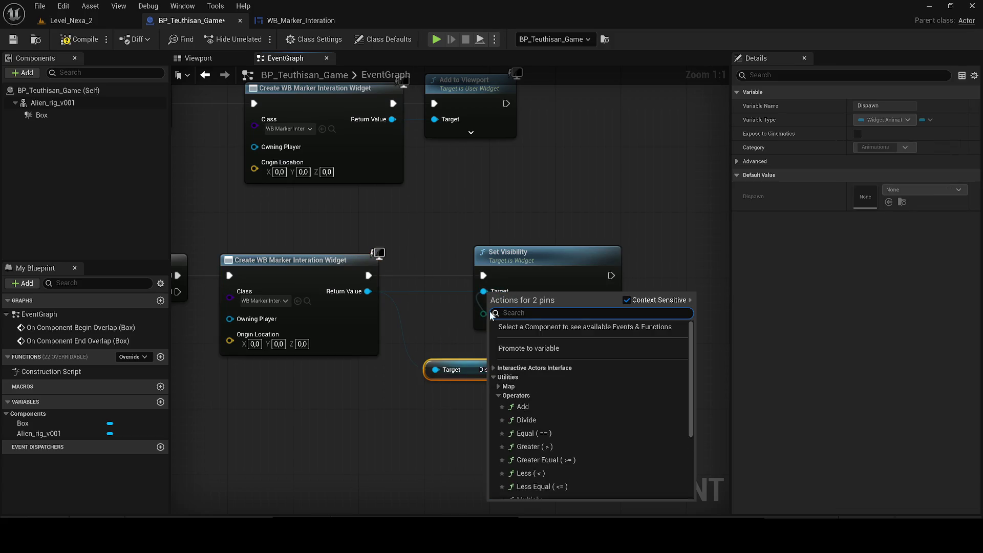
{"action": "key", "text": "Escape"}
{"action": "key", "text": "Delete"}
Add an Event Construct node in the marker widget's graph, then delete it.
{"action": "left_click", "coordinate": [293, 20]}
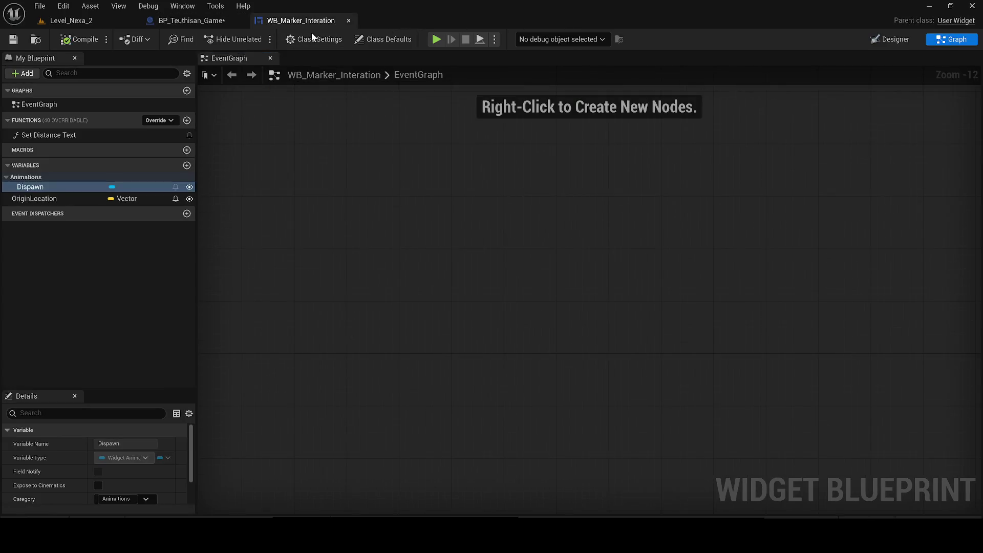
{"action": "left_click", "coordinate": [879, 42]}
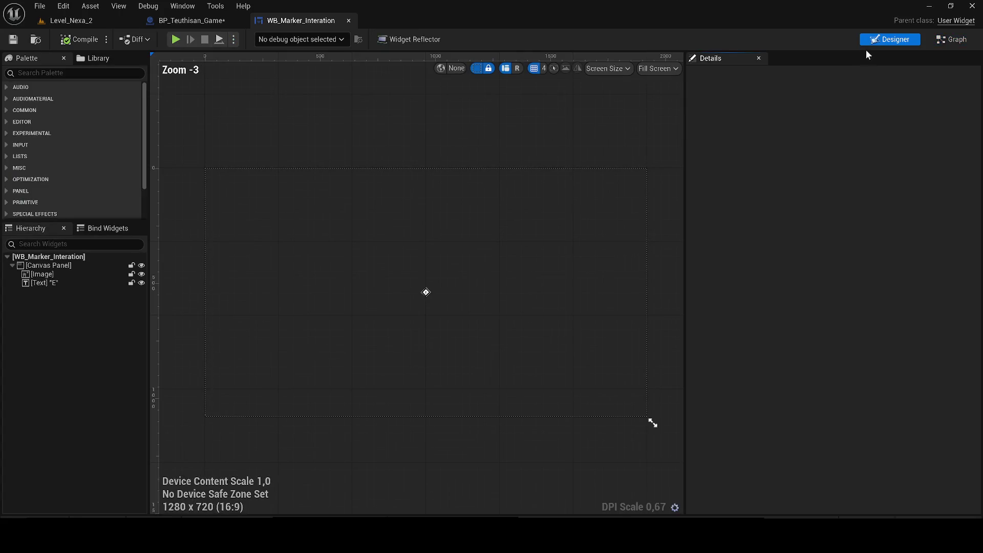
{"action": "left_click", "coordinate": [953, 41]}
{"action": "right_click", "coordinate": [400, 170]}
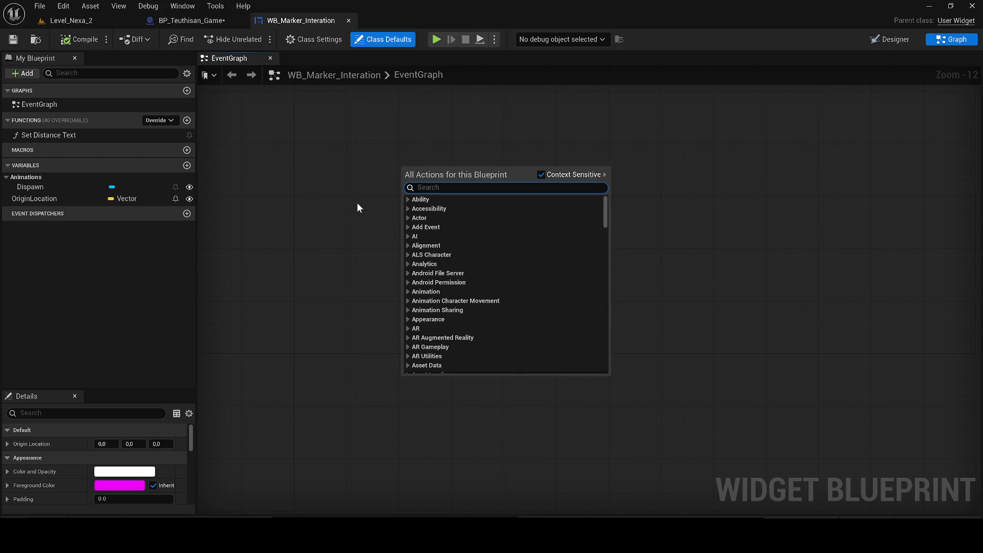
{"action": "left_click", "coordinate": [85, 103]}
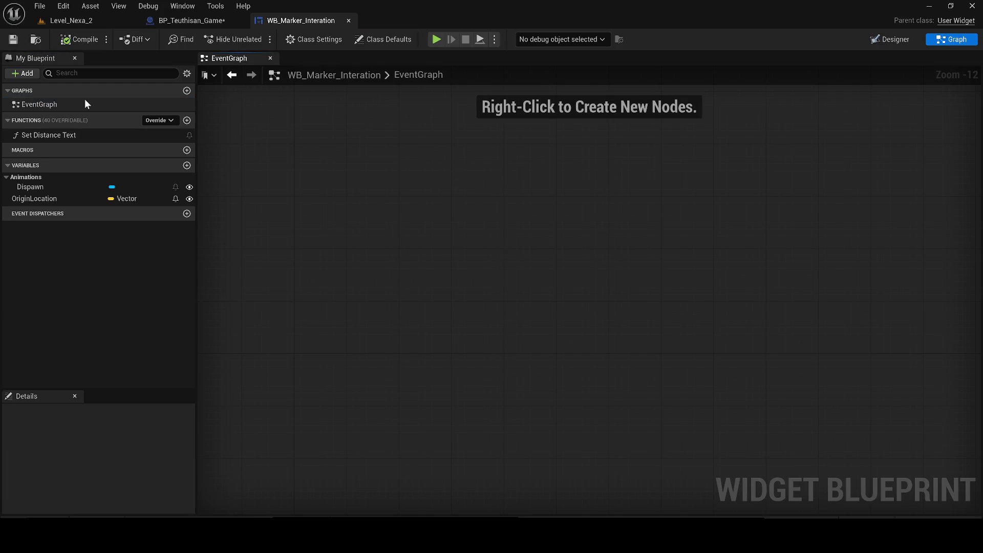
{"action": "right_click", "coordinate": [316, 199]}
{"action": "type", "text": "begi"}
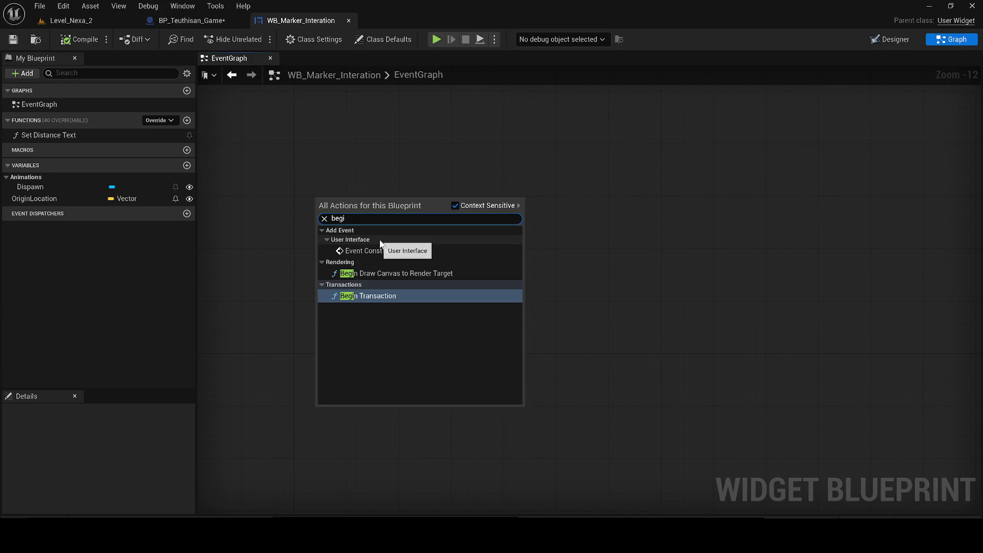
{"action": "left_click", "coordinate": [375, 246]}
{"action": "left_click_drag", "start_coordinate": [347, 210], "coordinate": [285, 175]}
{"action": "key", "text": "Delete"}
Compile the widget, review the Dispawn missing-TextBlock warning, and show the Animations panel in Designer.
{"action": "left_click", "coordinate": [67, 40]}
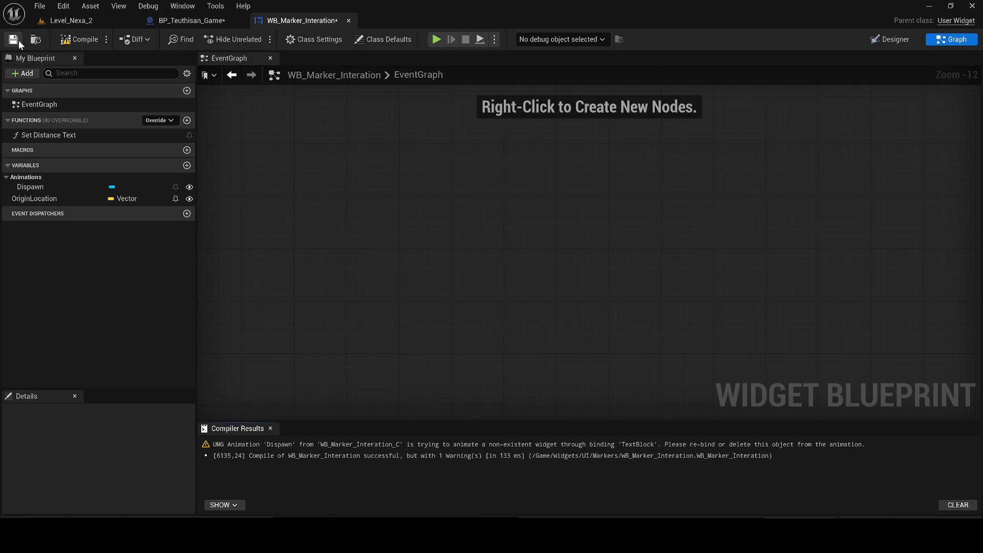
{"action": "left_click", "coordinate": [435, 446]}
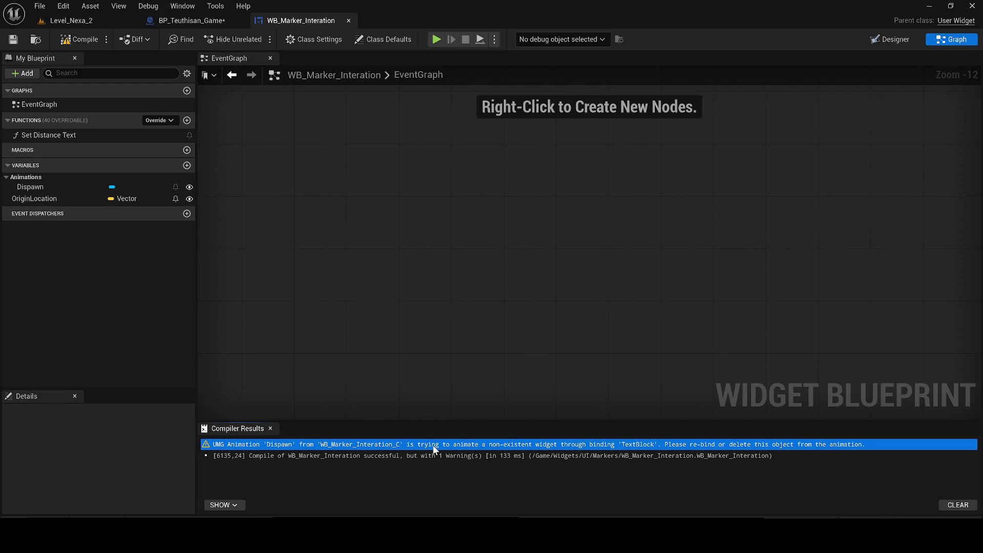
{"action": "left_click", "coordinate": [887, 41]}
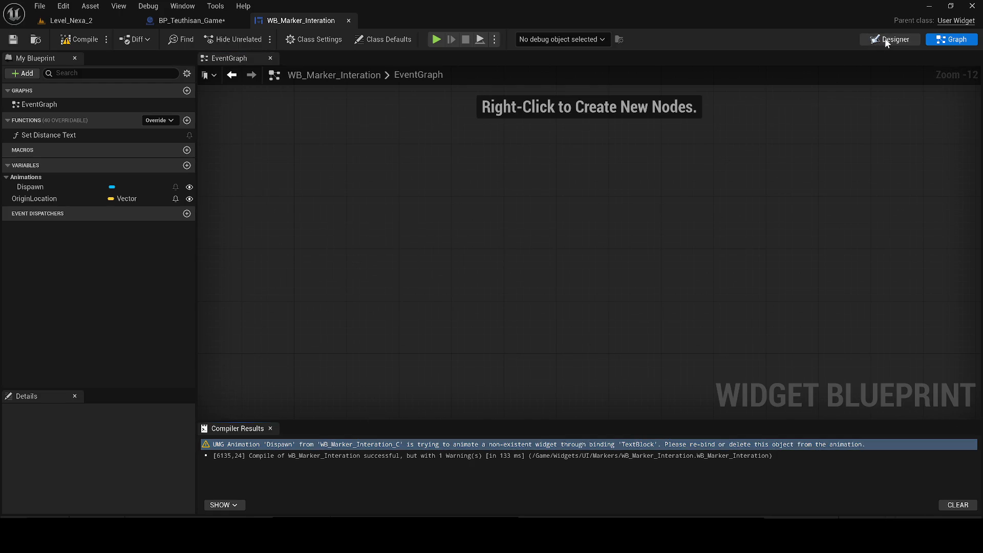
{"action": "left_click", "coordinate": [887, 41]}
{"action": "left_click", "coordinate": [182, 6]}
{"action": "left_click", "coordinate": [202, 83]}
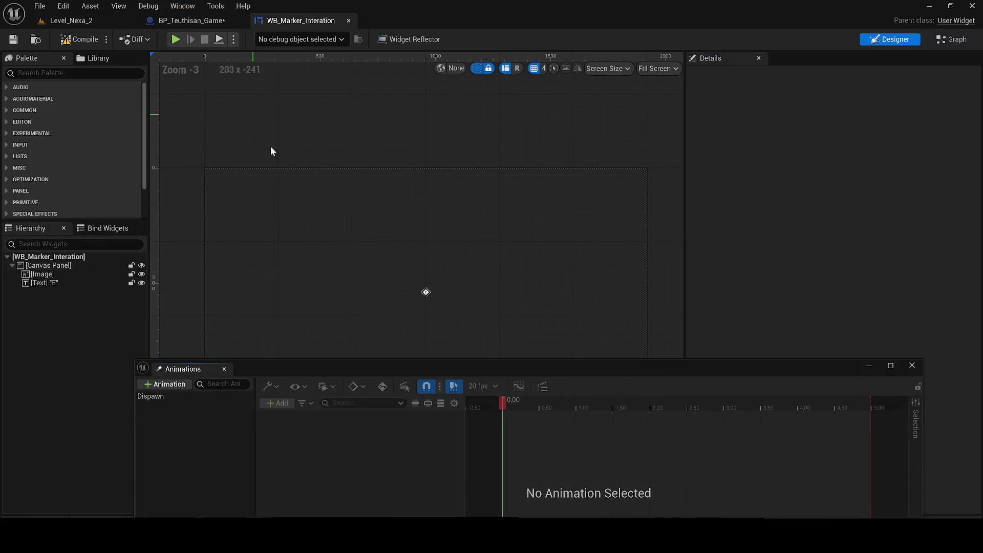
Inspect the Dispawn animation's tracks, deleting and then restoring the broken TextBlock track.
{"action": "left_click", "coordinate": [154, 393]}
{"action": "scroll", "coordinate": [388, 284], "scroll_direction": "up", "scroll_amount": 3}
{"action": "scroll", "coordinate": [493, 303], "scroll_direction": "up", "scroll_amount": 3}
{"action": "left_click", "coordinate": [520, 418]}
{"action": "scroll", "coordinate": [413, 255], "scroll_direction": "up", "scroll_amount": 5}
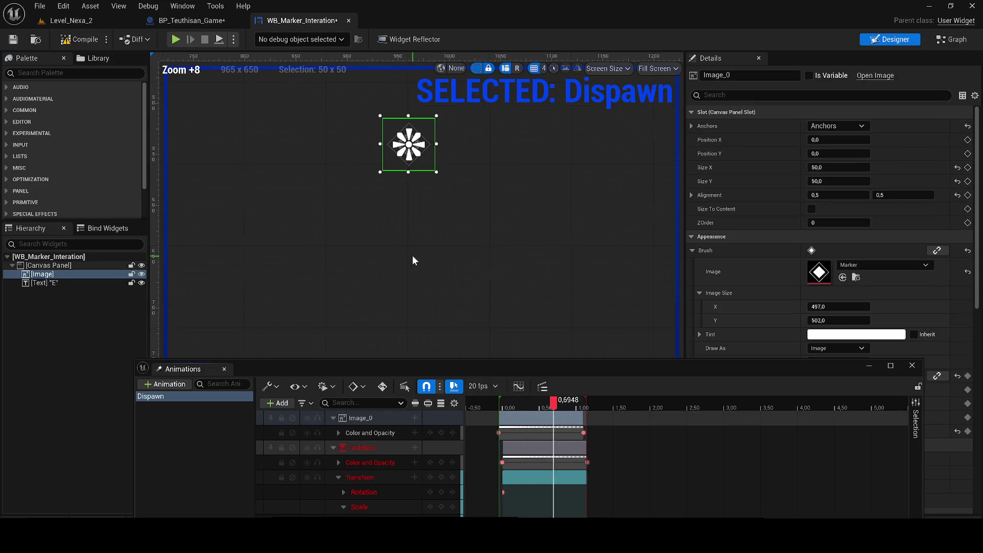
{"action": "scroll", "coordinate": [416, 304], "scroll_direction": "up", "scroll_amount": 5}
{"action": "left_click", "coordinate": [379, 447]}
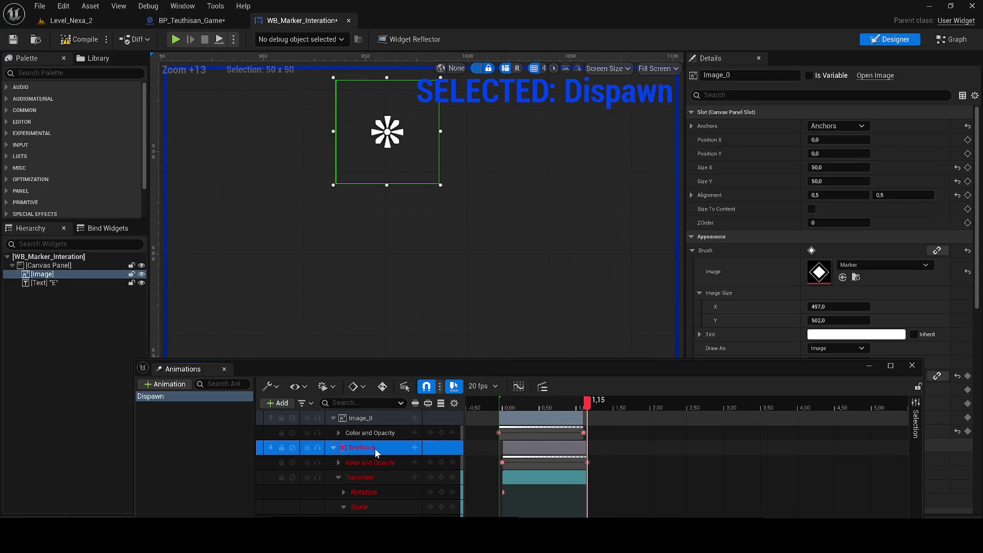
{"action": "key", "text": "Delete"}
{"action": "left_click", "coordinate": [511, 407]}
{"action": "scroll", "coordinate": [396, 220], "scroll_direction": "up", "scroll_amount": 2}
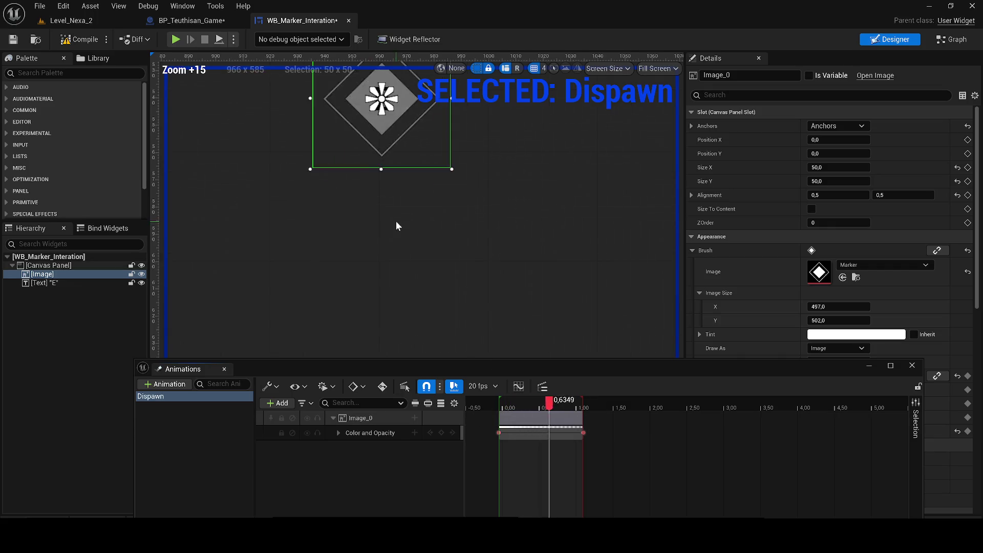
{"action": "scroll", "coordinate": [420, 190], "scroll_direction": "up", "scroll_amount": 3}
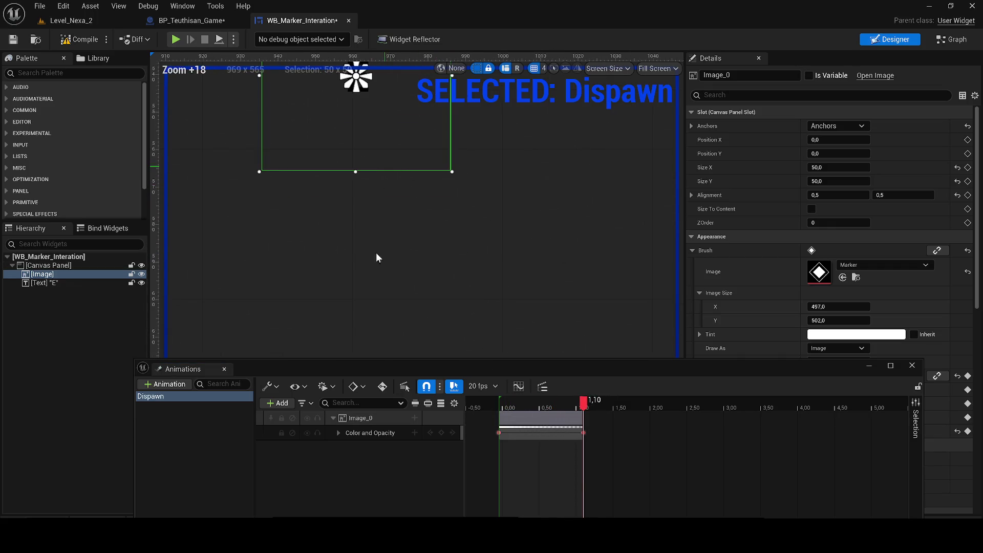
{"action": "key", "text": "ctrl+z"}
{"action": "left_click", "coordinate": [357, 448]}
{"action": "scroll", "coordinate": [259, 220], "scroll_direction": "down", "scroll_amount": 2}
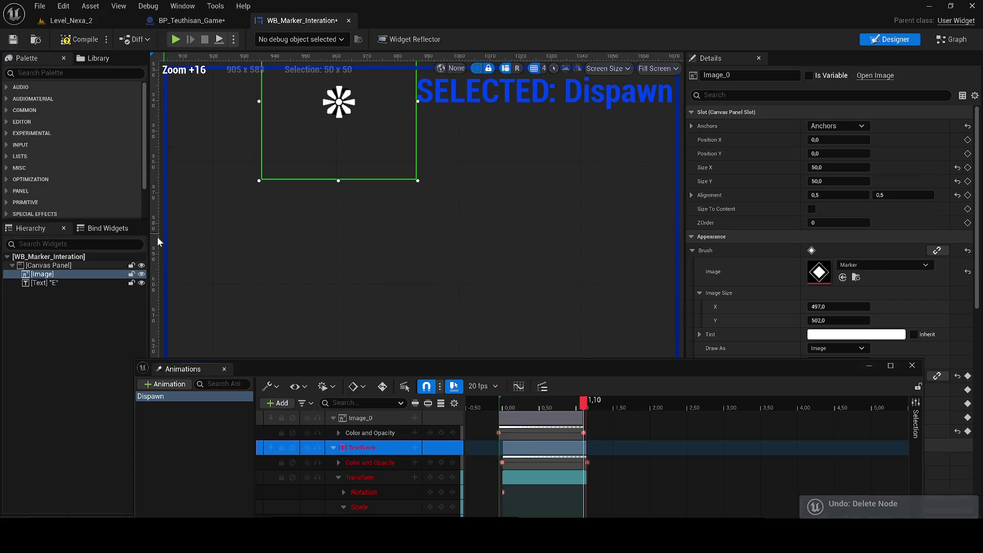
Rebind the broken TextBlock track to the E letter, TextBlock_0.
{"action": "left_click", "coordinate": [56, 284]}
{"action": "right_click", "coordinate": [360, 443]}
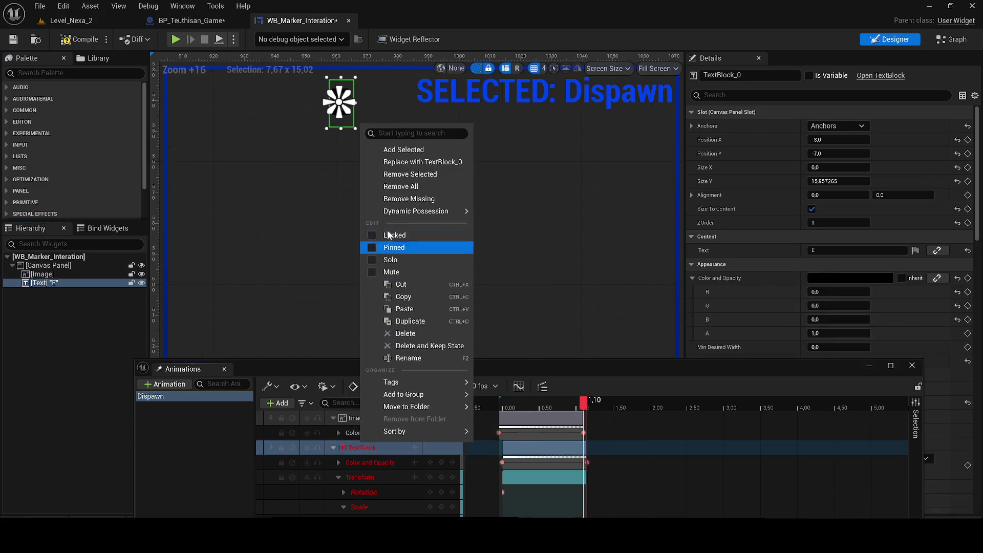
{"action": "left_click", "coordinate": [416, 162]}
{"action": "scroll", "coordinate": [389, 220], "scroll_direction": "up", "scroll_amount": 4}
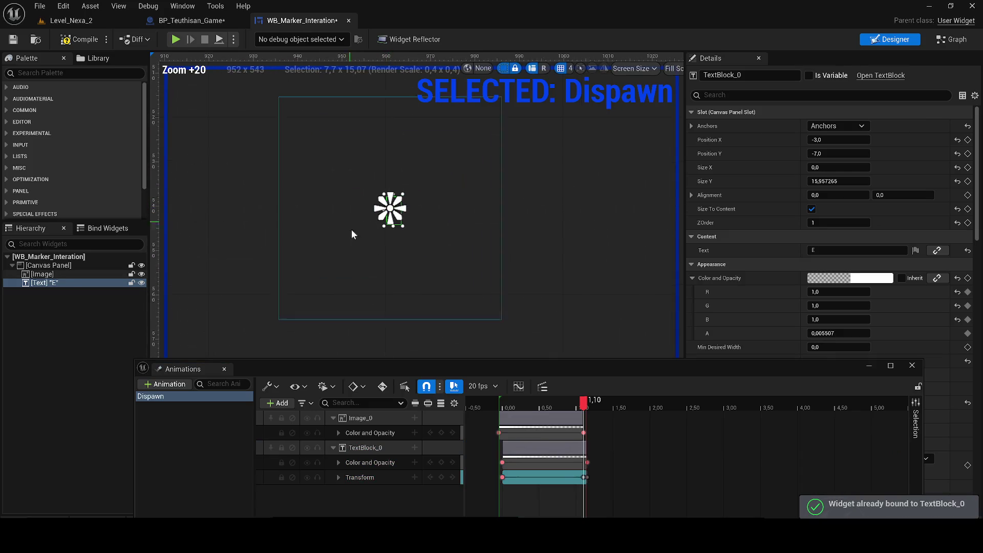
{"action": "left_click_drag", "start_coordinate": [512, 413], "coordinate": [495, 407]}
{"action": "left_click", "coordinate": [455, 294]}
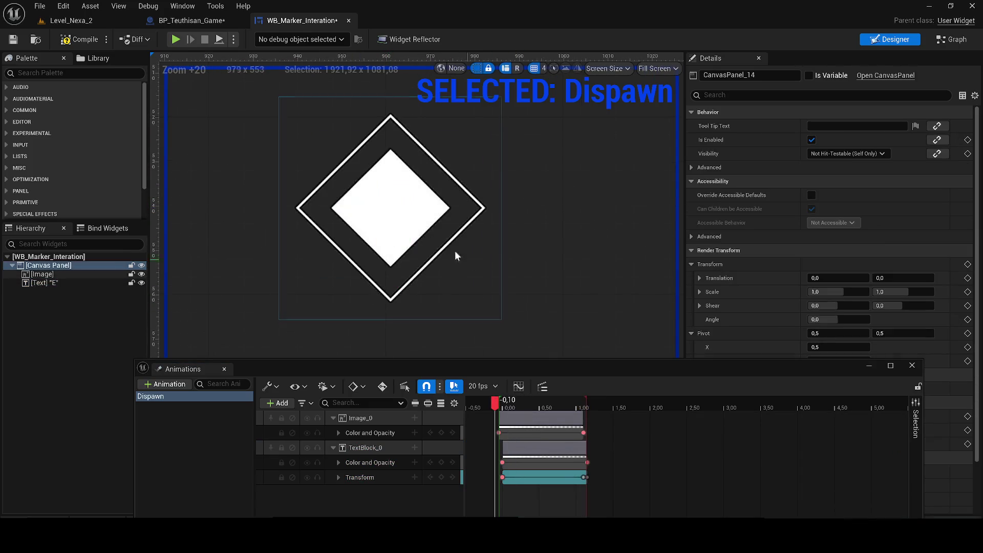
{"action": "left_click", "coordinate": [404, 222]}
Key the E letter's Color and Opacity to black at the start of Dispawn.
{"action": "left_click", "coordinate": [500, 400]}
{"action": "left_click", "coordinate": [814, 279]}
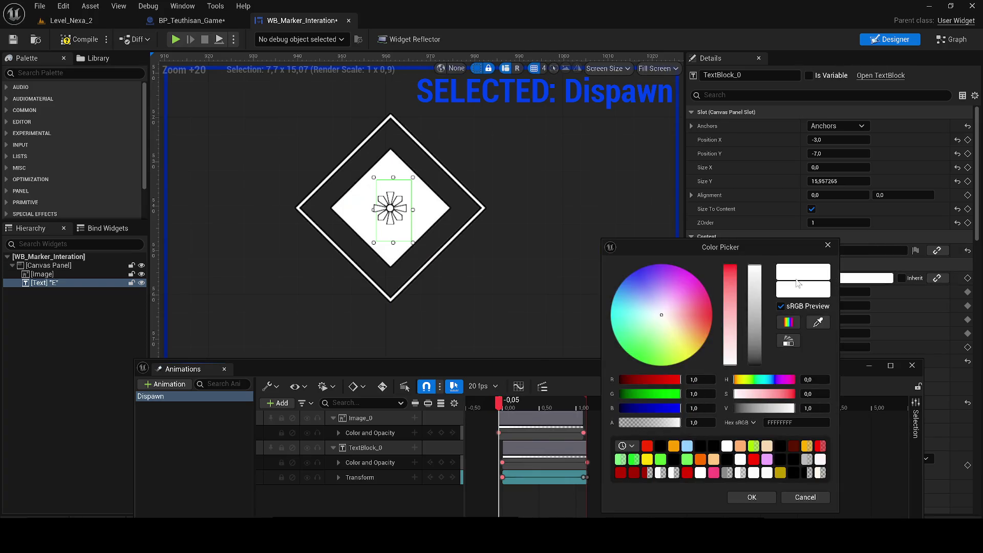
{"action": "left_click_drag", "start_coordinate": [755, 337], "coordinate": [755, 365]}
{"action": "left_click", "coordinate": [751, 497]}
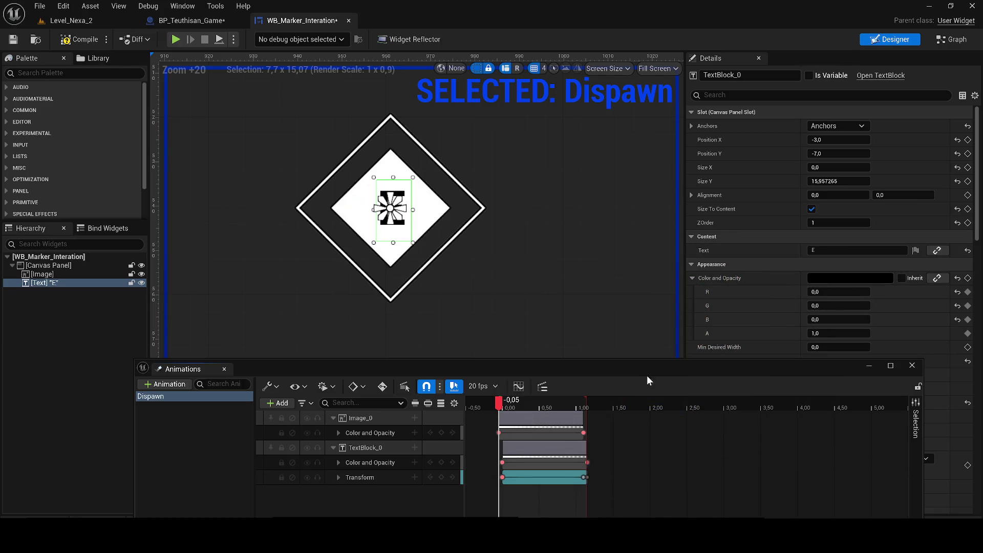
{"action": "left_click", "coordinate": [967, 278]}
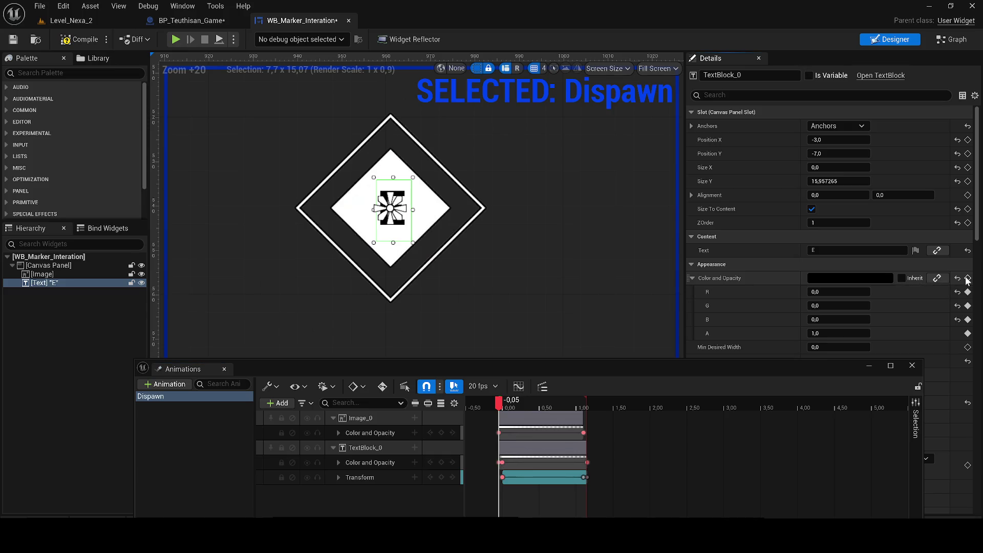
{"action": "left_click", "coordinate": [501, 404]}
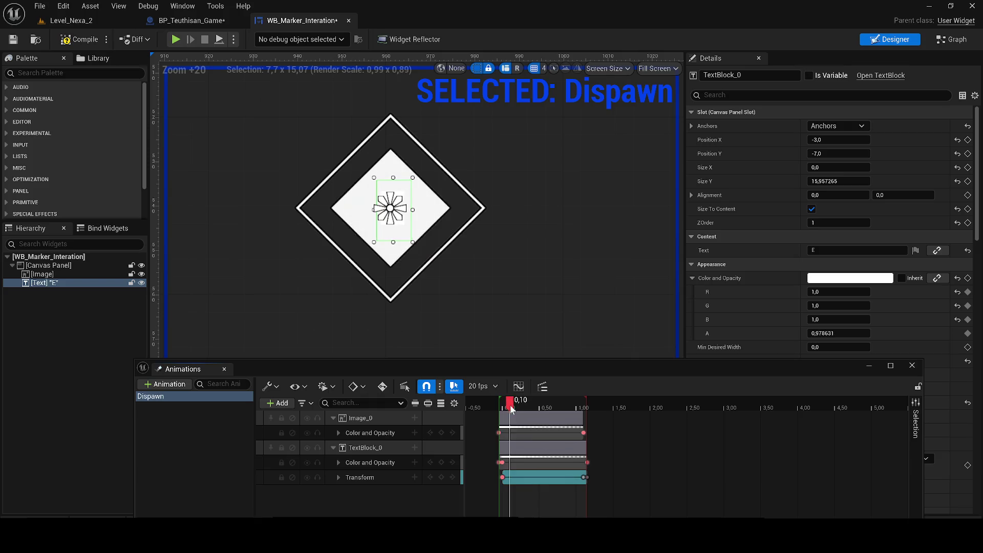
{"action": "left_click", "coordinate": [506, 464]}
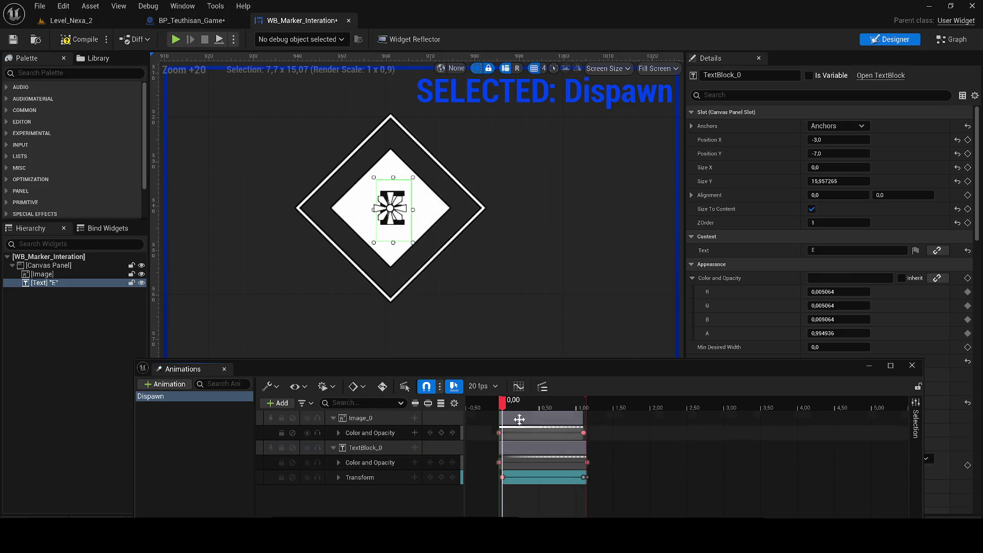
Preview the Dispawn animation and save the marker widget.
{"action": "key", "text": "space"}
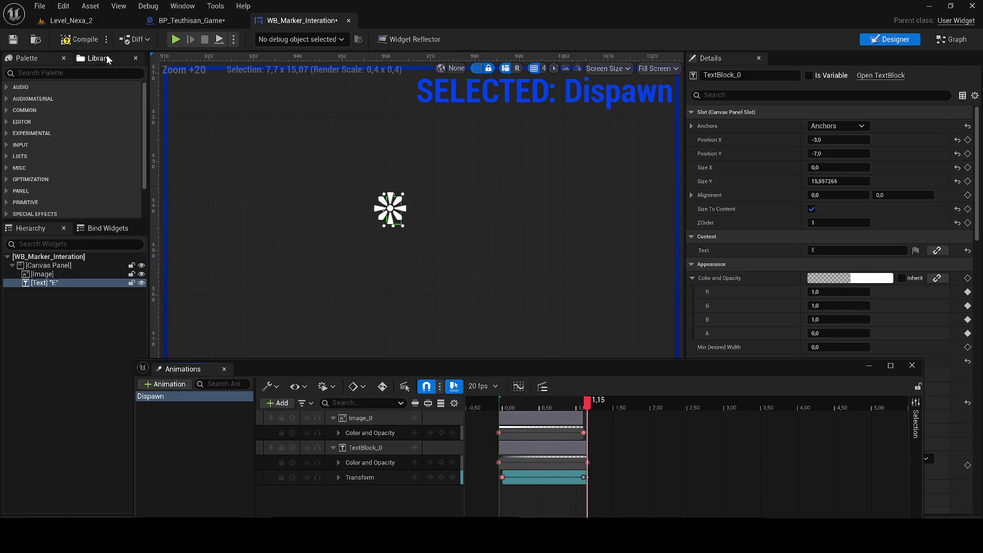
{"action": "left_click", "coordinate": [13, 40]}
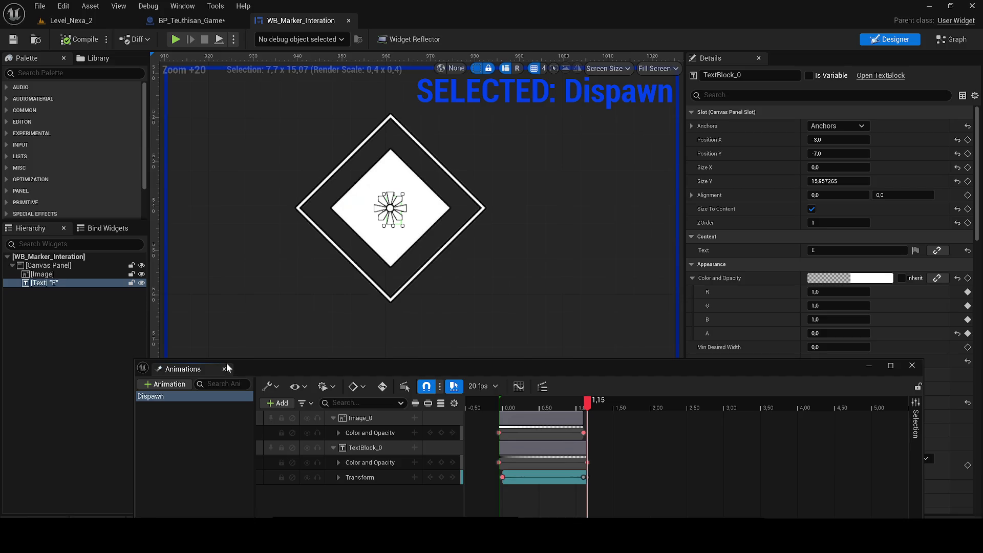
{"action": "left_click", "coordinate": [324, 284]}
{"action": "left_click", "coordinate": [225, 369]}
{"action": "scroll", "coordinate": [306, 308], "scroll_direction": "down", "scroll_amount": 3}
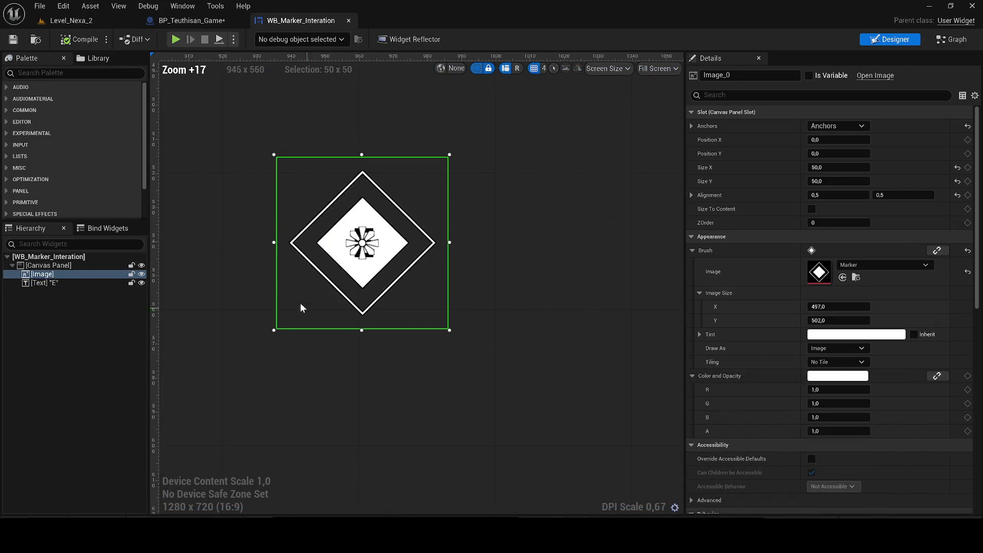
Switch the marker widget to its event graph and browse the animation actions.
{"action": "left_click", "coordinate": [951, 41]}
{"action": "right_click", "coordinate": [465, 241]}
{"action": "type", "text": "animation"}
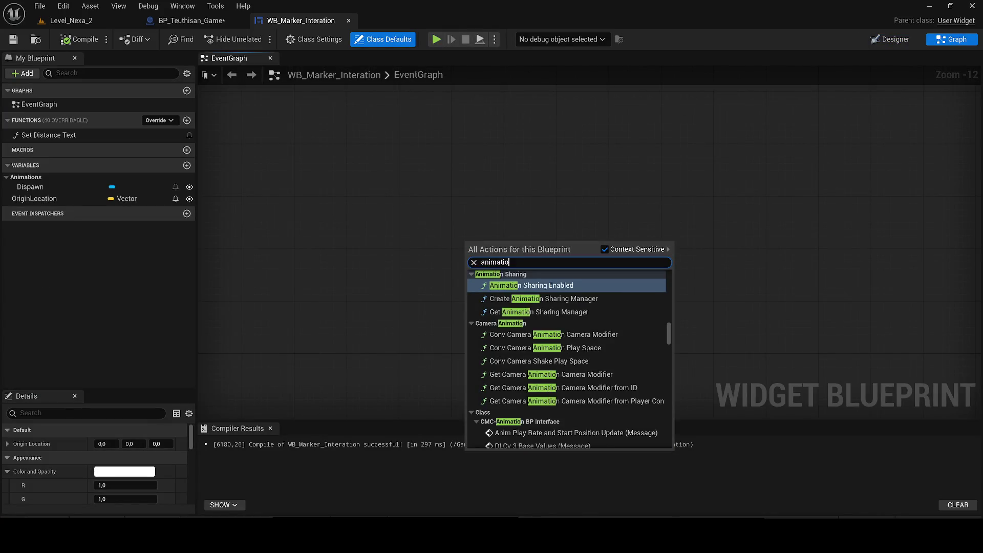
{"action": "scroll", "coordinate": [503, 317], "scroll_direction": "up", "scroll_amount": 2}
{"action": "scroll", "coordinate": [503, 318], "scroll_direction": "up", "scroll_amount": 5}
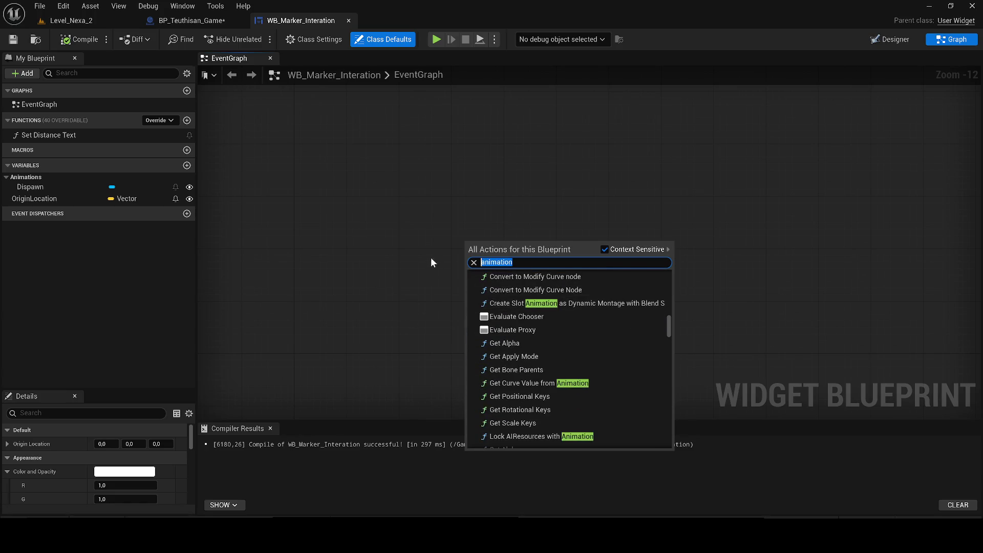
{"action": "left_click", "coordinate": [270, 428]}
Add a custom event named Dispawn_Animation.
{"action": "right_click", "coordinate": [429, 242]}
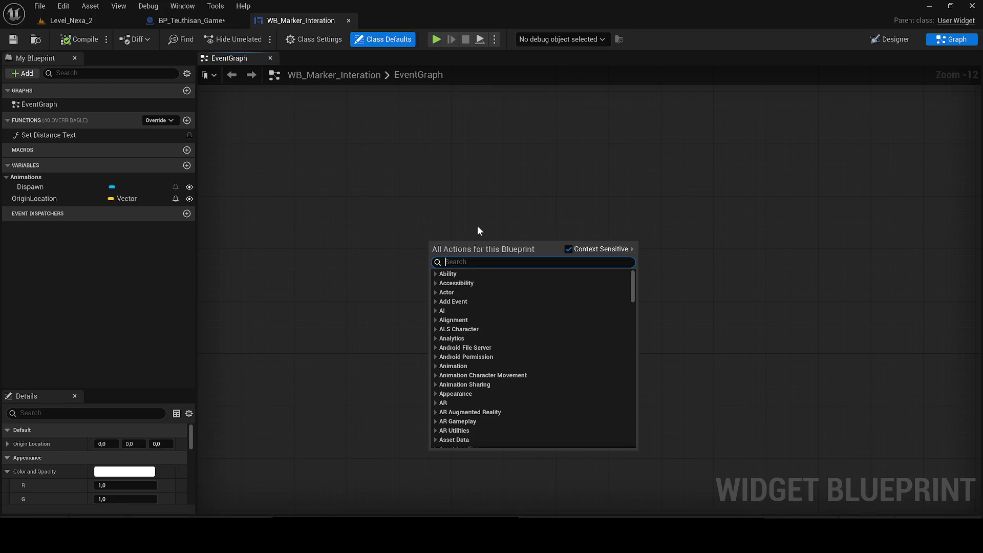
{"action": "type", "text": "custom"}
{"action": "key", "text": "Return"}
{"action": "scroll", "coordinate": [395, 305], "scroll_direction": "up", "scroll_amount": 12}
{"action": "left_click_drag", "start_coordinate": [432, 420], "coordinate": [400, 305]}
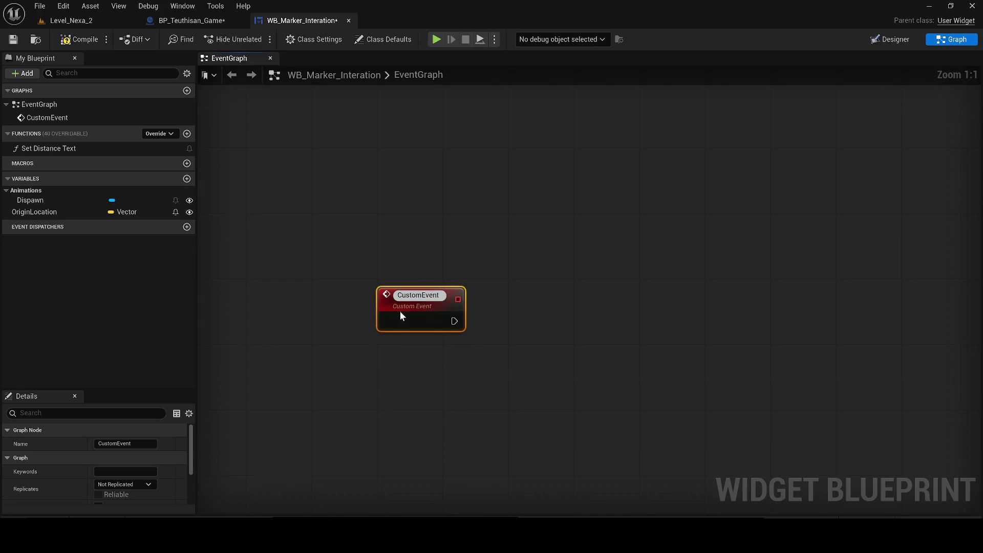
{"action": "type", "text": "D"}
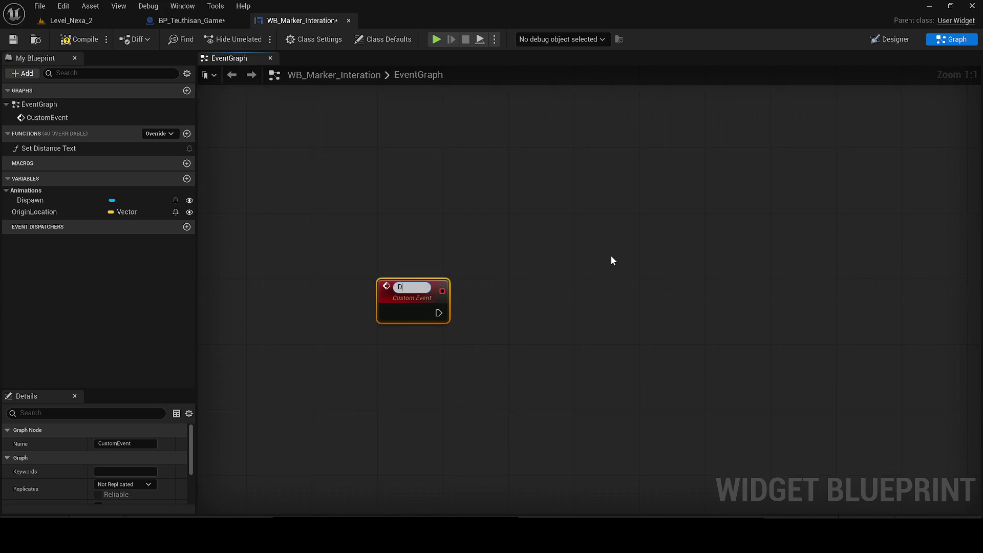
{"action": "type", "text": "n_A"}
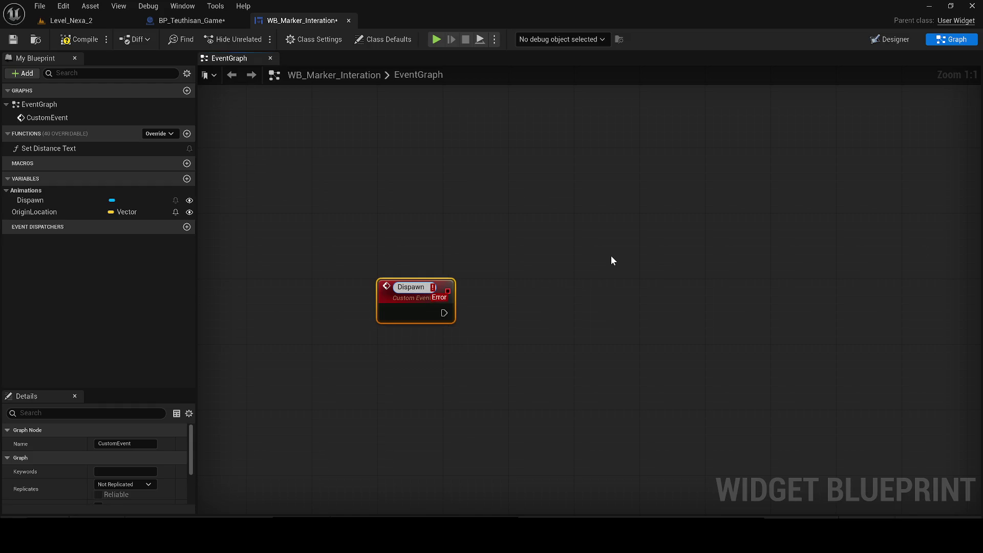
{"action": "key", "text": "BackSpace"}
{"action": "key", "text": "BackSpace"}
{"action": "type", "text": "8"}
{"action": "type", "text": "_A"}
{"action": "type", "text": "nimation"}
{"action": "key", "text": "Return"}
Get a Dispawn animation reference and feed it into a new Play Animation node.
{"action": "left_click_drag", "start_coordinate": [546, 278], "coordinate": [477, 286]}
{"action": "mouse_move", "coordinate": [46, 200]}
{"action": "left_mouse_down"}
{"action": "mouse_move", "coordinate": [253, 373]}
{"action": "mouse_move", "coordinate": [335, 358]}
{"action": "left_mouse_up"}
{"action": "left_click", "coordinate": [387, 368]}
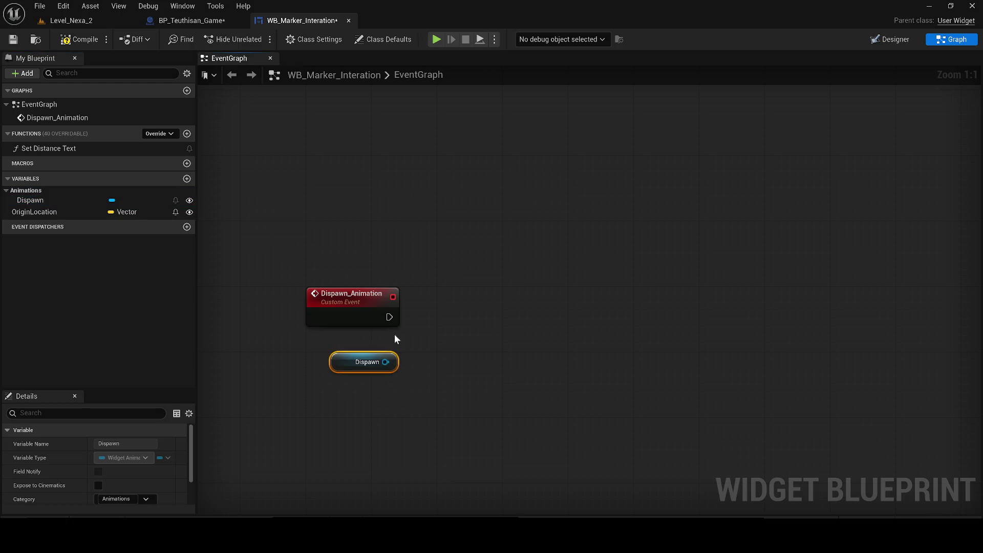
{"action": "left_click_drag", "start_coordinate": [402, 364], "coordinate": [444, 338]}
{"action": "type", "text": "anima"}
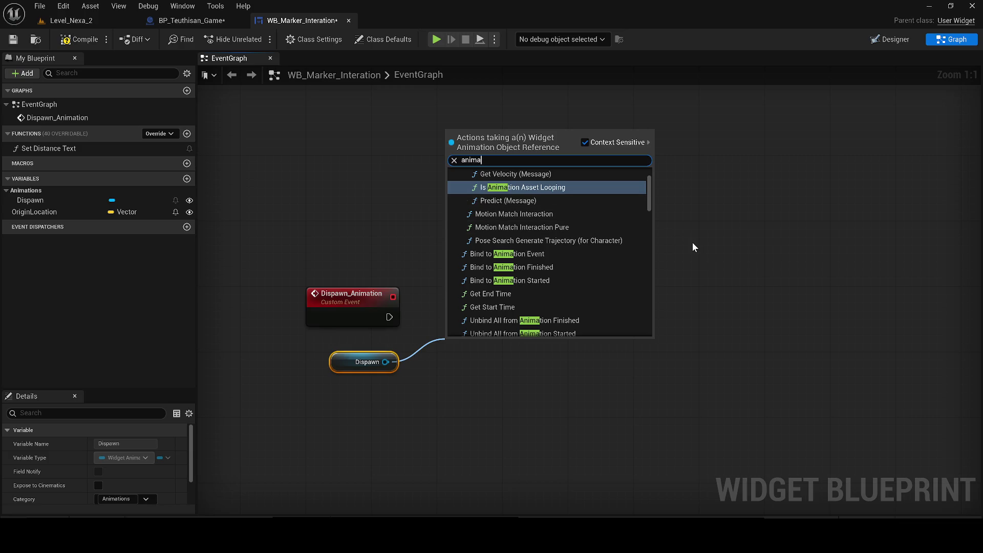
{"action": "type", "text": "tion"}
{"action": "scroll", "coordinate": [613, 197], "scroll_direction": "up", "scroll_amount": 2}
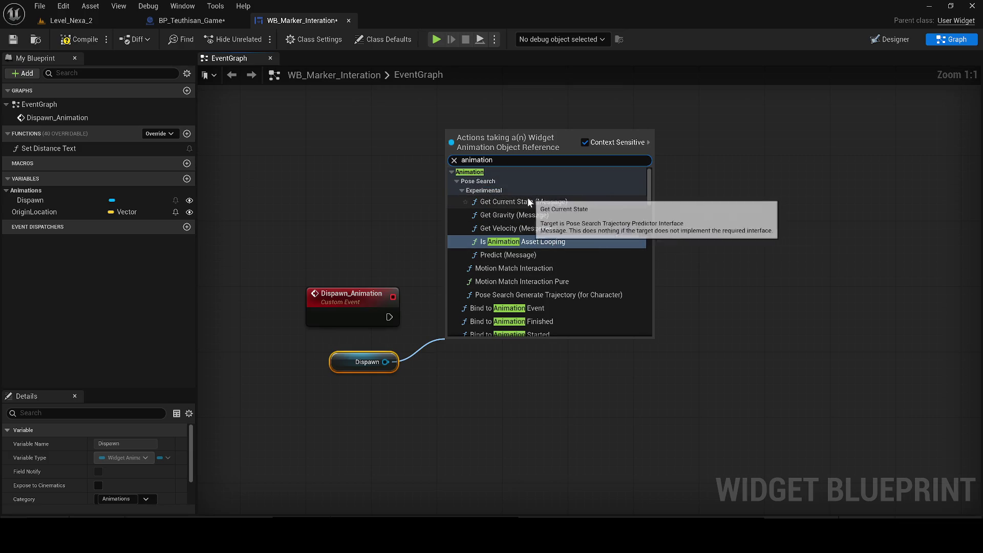
{"action": "scroll", "coordinate": [499, 253], "scroll_direction": "down", "scroll_amount": 10}
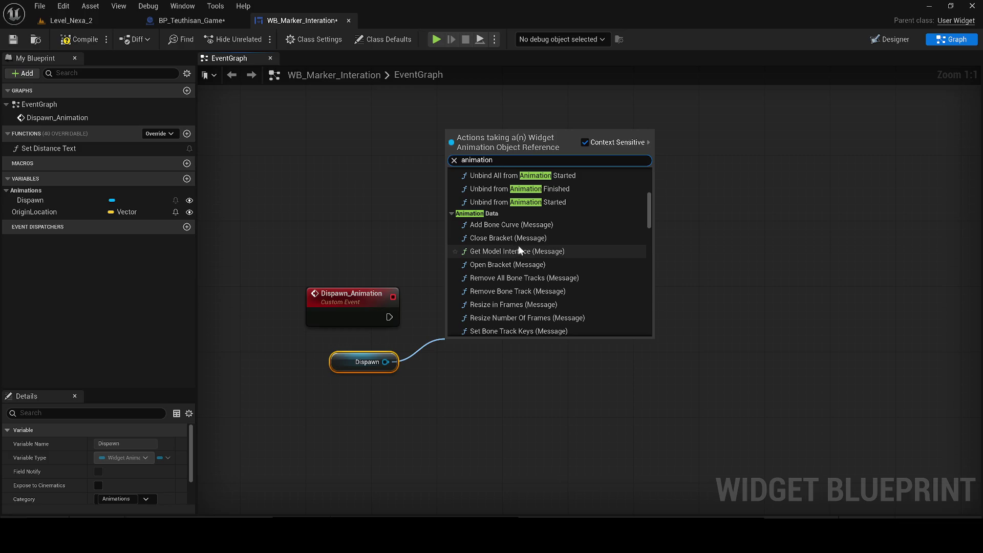
{"action": "type", "text": "pla"}
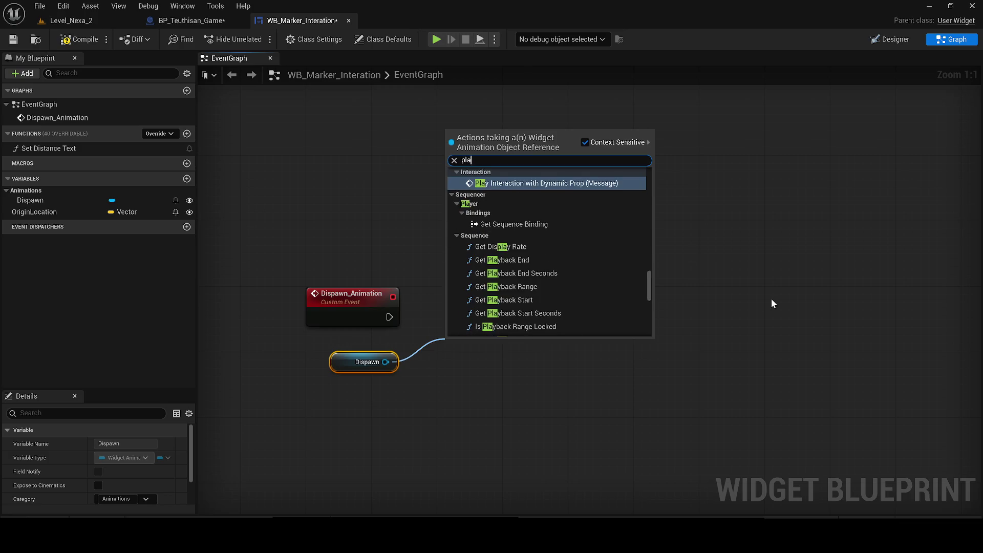
{"action": "type", "text": "y anim"}
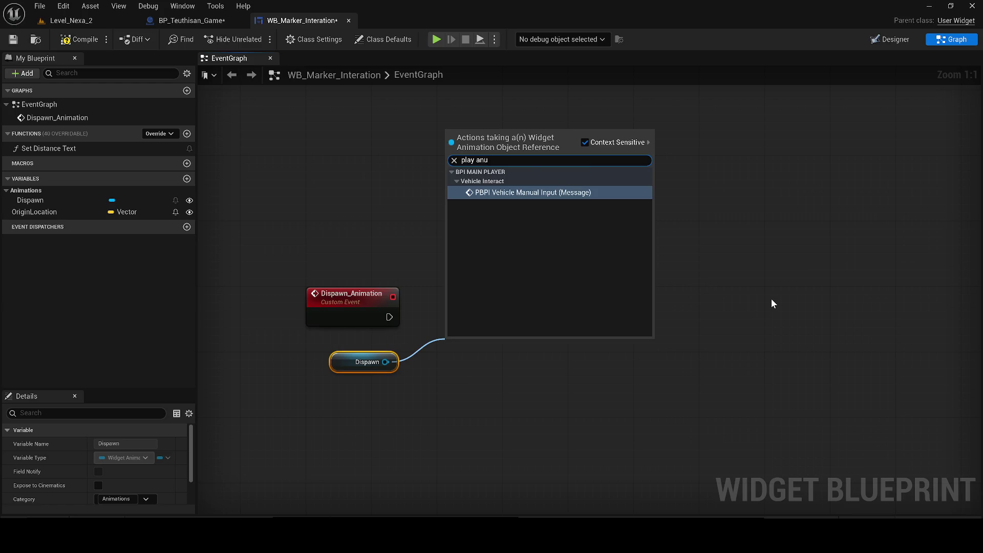
{"action": "key", "text": "Return"}
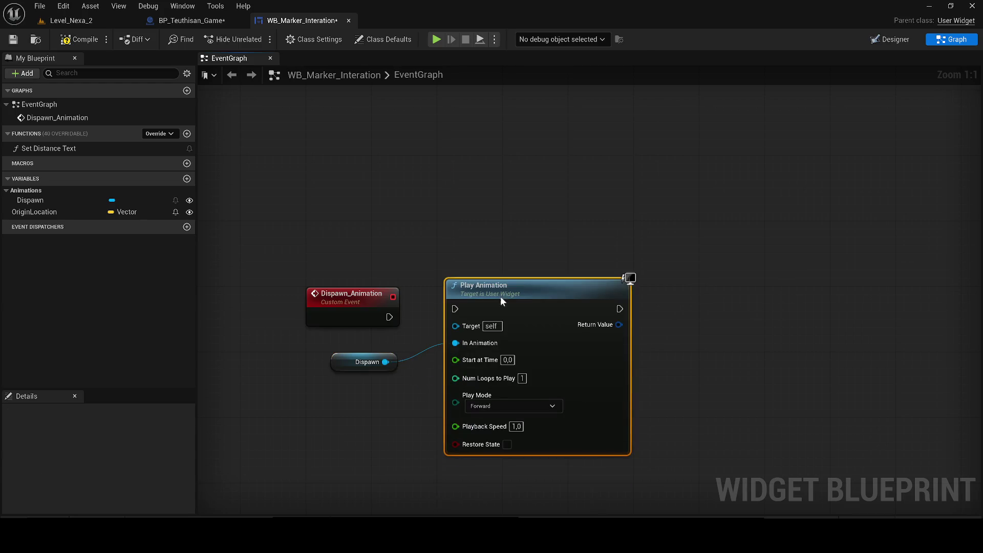
Wire Dispawn_Animation to Play Animation, keep play mode Forward, and compile.
{"action": "left_click_drag", "start_coordinate": [388, 318], "coordinate": [508, 309]}
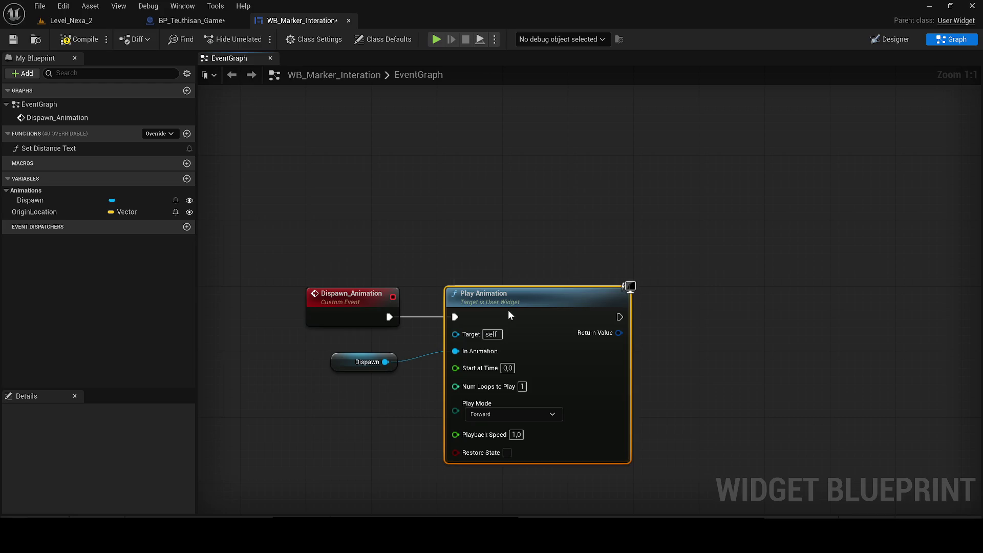
{"action": "left_click_drag", "start_coordinate": [358, 326], "coordinate": [247, 314]}
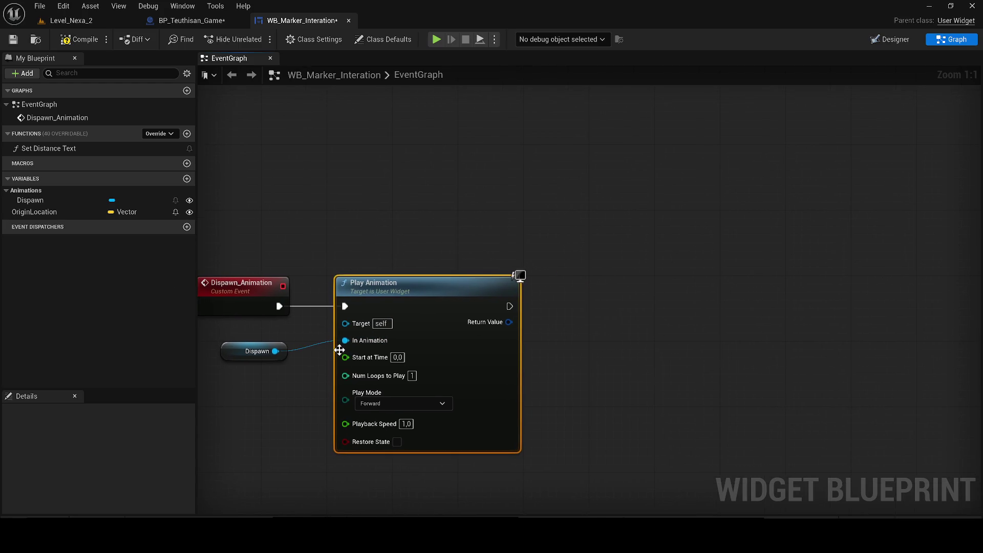
{"action": "left_click", "coordinate": [385, 403]}
{"action": "left_click", "coordinate": [384, 418]}
{"action": "left_click", "coordinate": [379, 403]}
{"action": "left_click", "coordinate": [380, 418]}
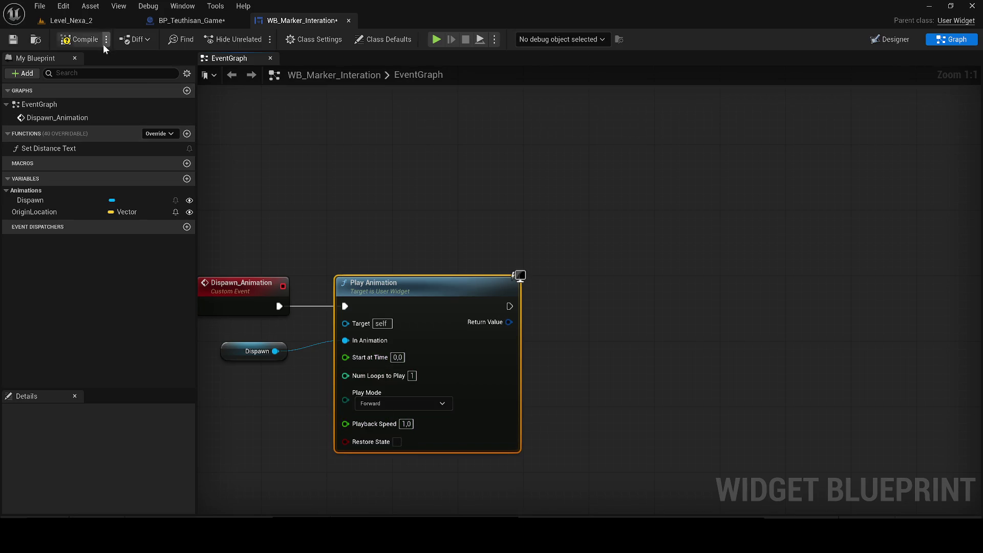
{"action": "left_click", "coordinate": [80, 44]}
{"action": "left_click", "coordinate": [217, 21]}
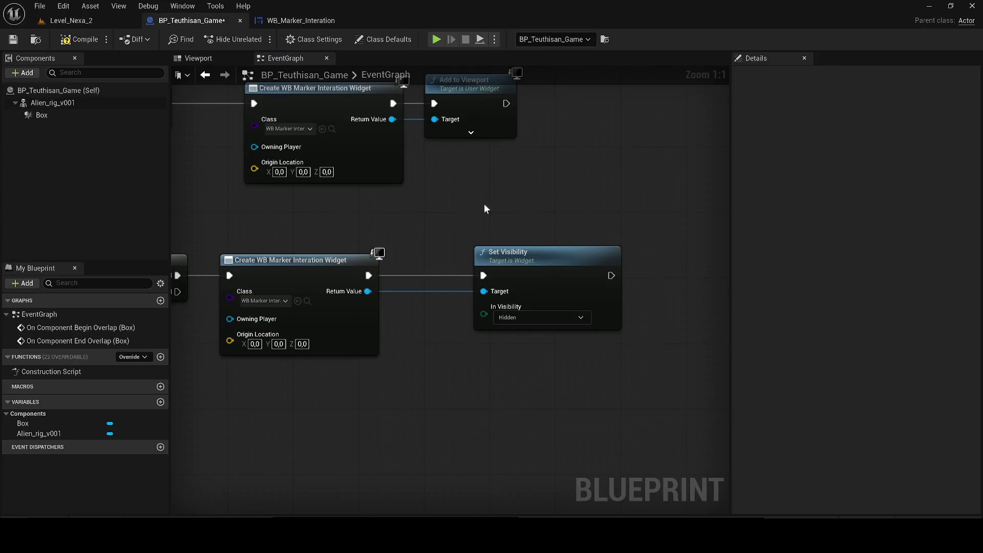
Replace the Set Visibility node with a Dispawn Animation call on the created marker widget.
{"action": "left_click_drag", "start_coordinate": [368, 290], "coordinate": [413, 319]}
{"action": "type", "text": "dis"}
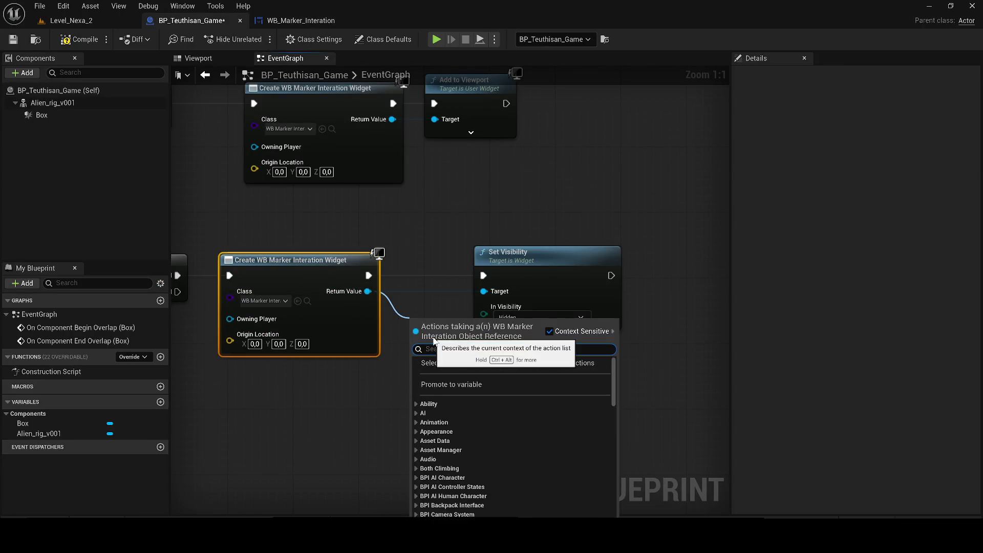
{"action": "left_click", "coordinate": [463, 372]}
{"action": "left_click", "coordinate": [569, 279]}
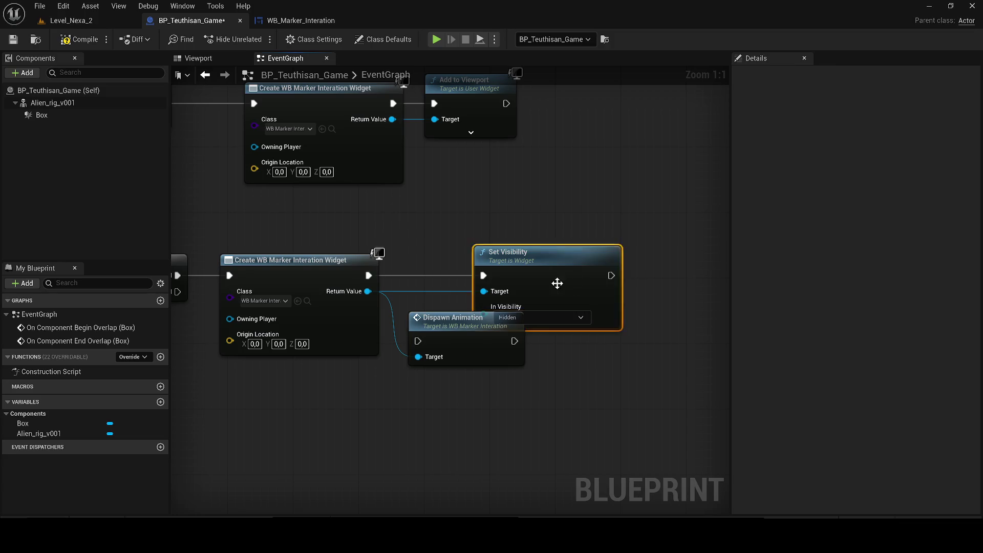
{"action": "key", "text": "Delete"}
{"action": "left_click_drag", "start_coordinate": [413, 342], "coordinate": [369, 275]}
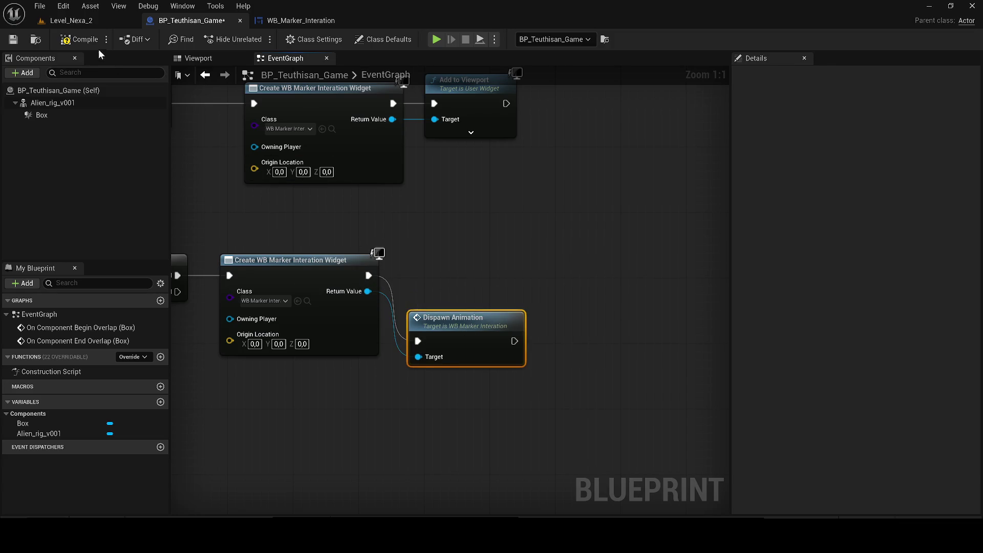
Play-test Level_Nexa_2 by walking toward the creature, then stop and reposition the Dispawn Animation node.
{"action": "left_click", "coordinate": [71, 20]}
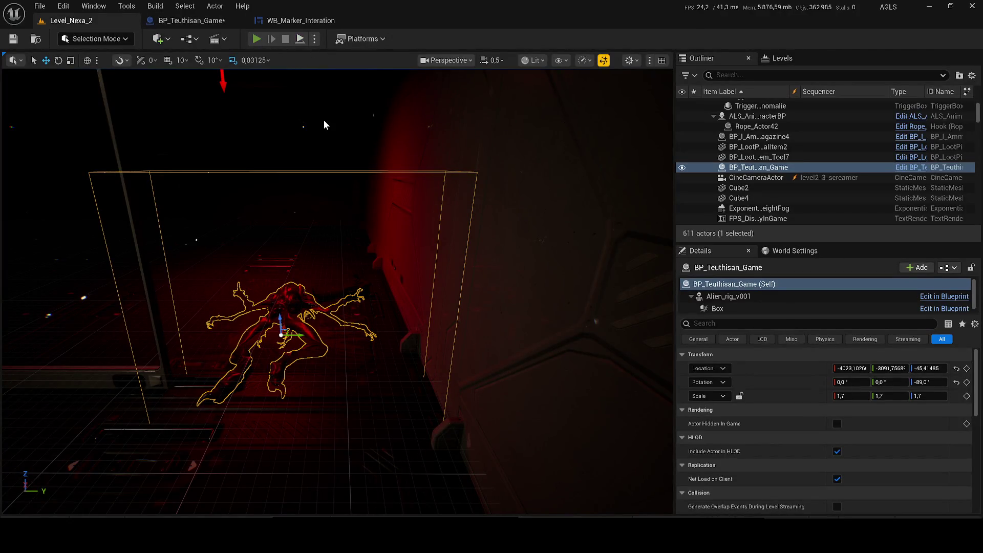
{"action": "key", "text": "alt+p"}
{"action": "key", "text": "w"}
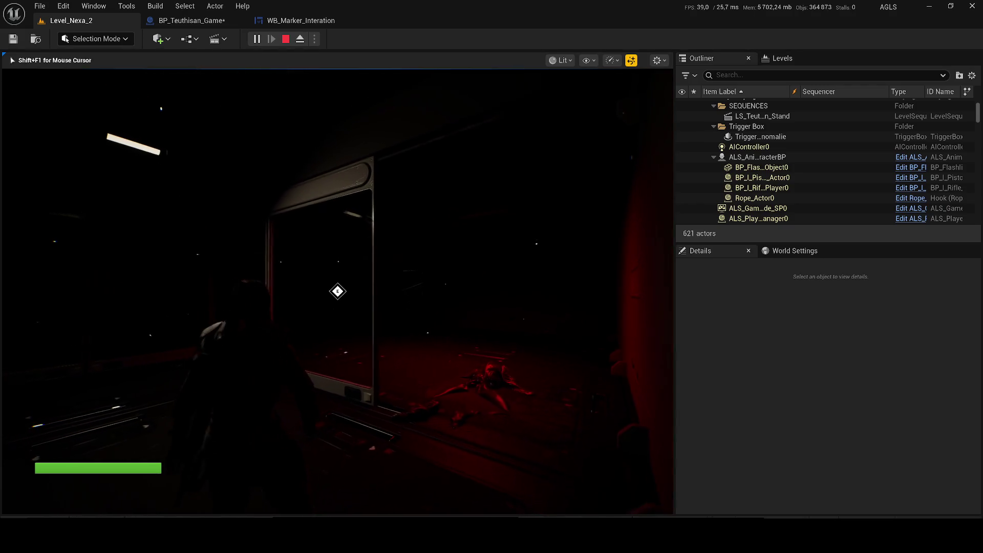
{"action": "key", "text": "shift+F1"}
{"action": "key", "text": "Escape"}
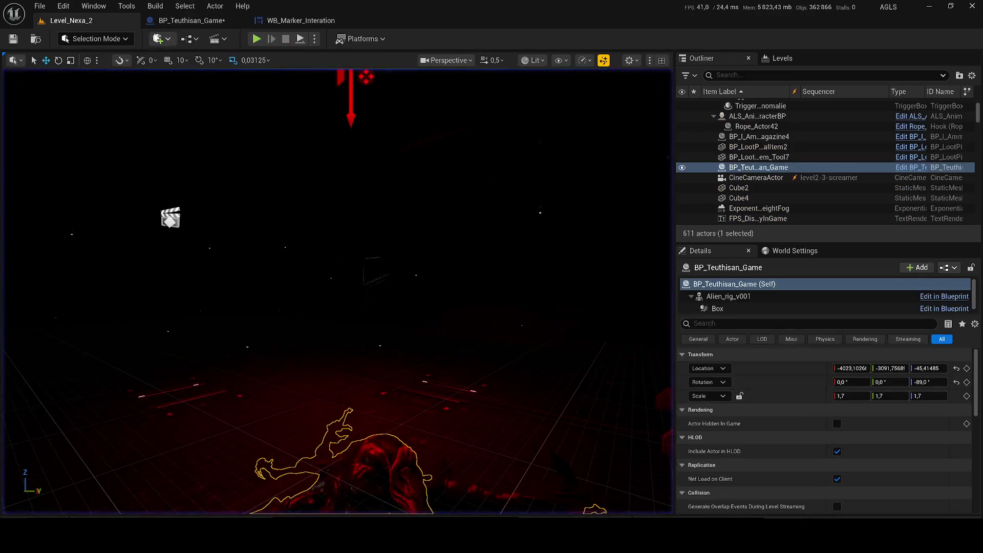
{"action": "left_click", "coordinate": [192, 21]}
{"action": "mouse_move", "coordinate": [474, 323]}
{"action": "left_mouse_down"}
{"action": "mouse_move", "coordinate": [558, 257]}
{"action": "mouse_move", "coordinate": [565, 287]}
{"action": "left_mouse_up"}
Wire Add to Viewport's execution into Dispawn Animation, discarding an accidentally pasted duplicate.
{"action": "scroll", "coordinate": [566, 288], "scroll_direction": "down", "scroll_amount": 2}
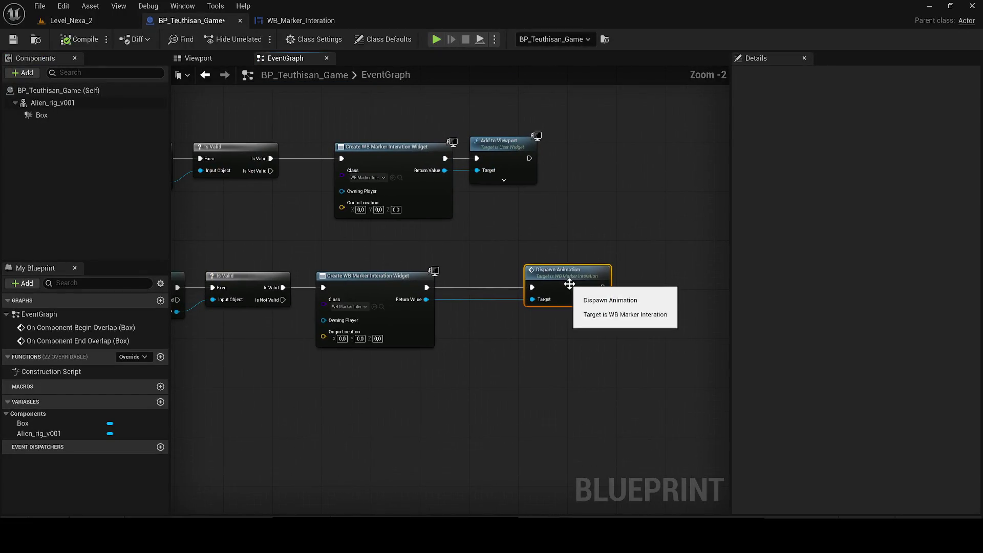
{"action": "left_click", "coordinate": [532, 174]}
{"action": "key", "text": "ctrl+c"}
{"action": "key", "text": "ctrl+v"}
{"action": "right_click", "coordinate": [439, 295]}
{"action": "scroll", "coordinate": [420, 279], "scroll_direction": "down", "scroll_amount": 2}
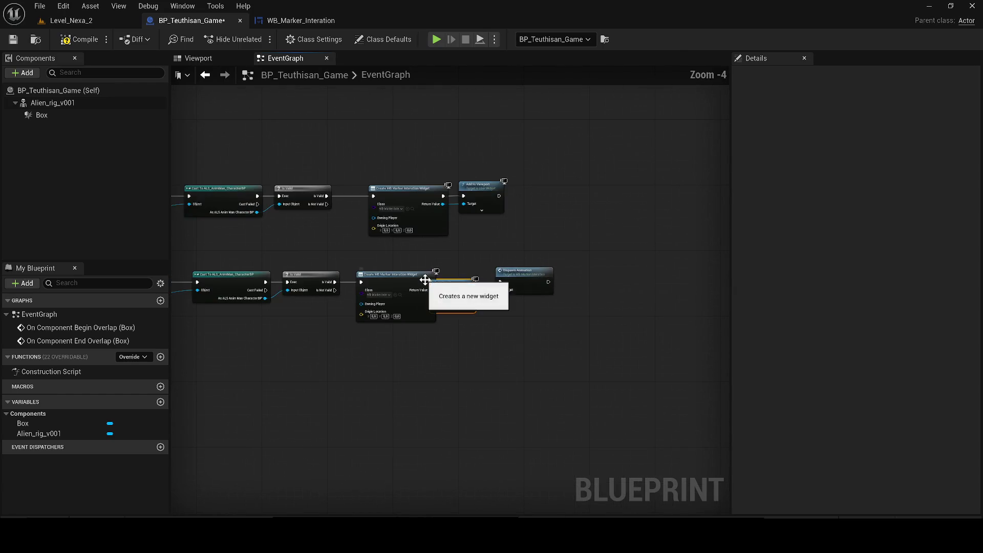
{"action": "left_click", "coordinate": [422, 302], "text": "ctrl"}
{"action": "key", "text": "Delete"}
{"action": "left_click_drag", "start_coordinate": [515, 283], "coordinate": [407, 284]}
{"action": "scroll", "coordinate": [408, 284], "scroll_direction": "up", "scroll_amount": 1}
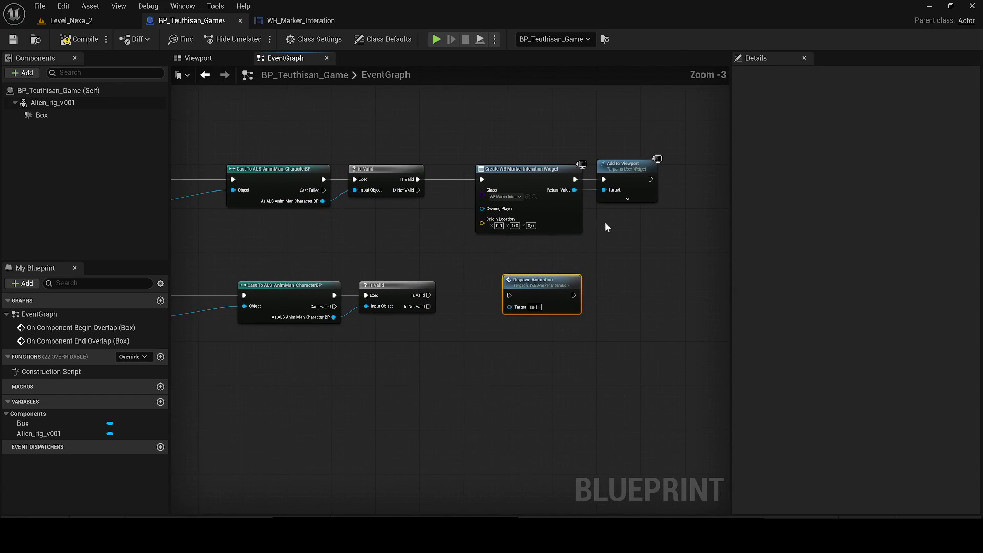
{"action": "mouse_move", "coordinate": [650, 179]}
{"action": "left_mouse_down"}
{"action": "mouse_move", "coordinate": [511, 300]}
{"action": "mouse_move", "coordinate": [584, 190]}
{"action": "mouse_move", "coordinate": [574, 190]}
{"action": "left_mouse_up"}
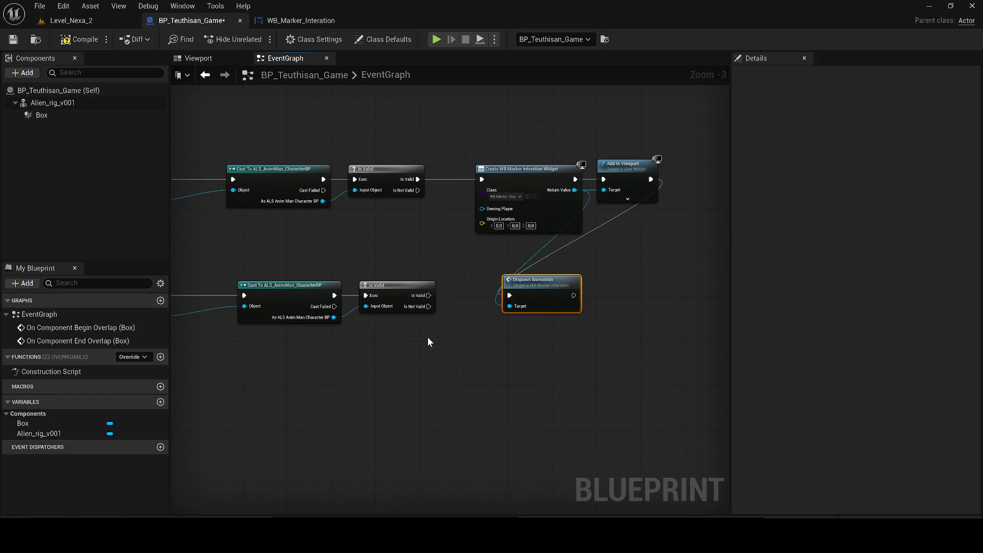
{"action": "scroll", "coordinate": [428, 338], "scroll_direction": "down", "scroll_amount": 1}
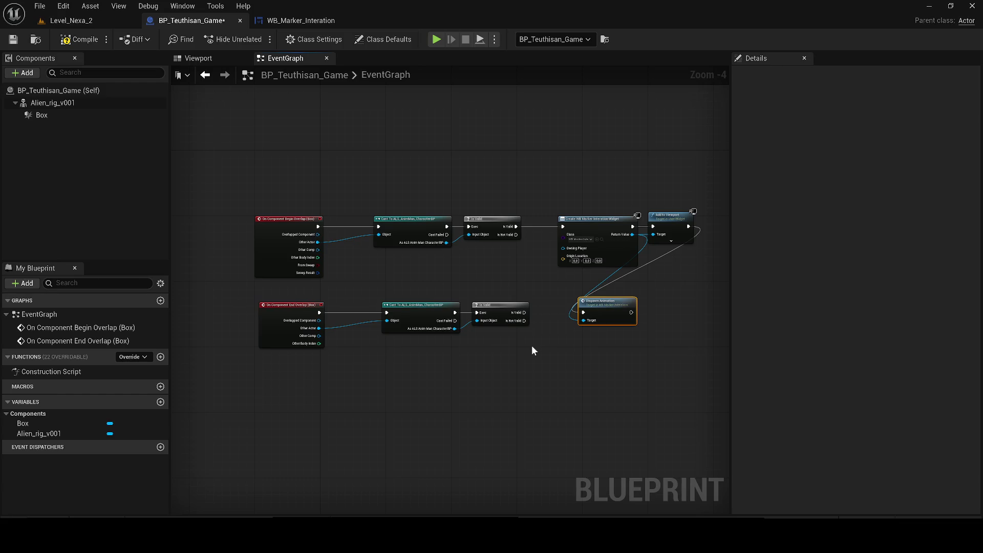
{"action": "scroll", "coordinate": [339, 259], "scroll_direction": "up", "scroll_amount": 2}
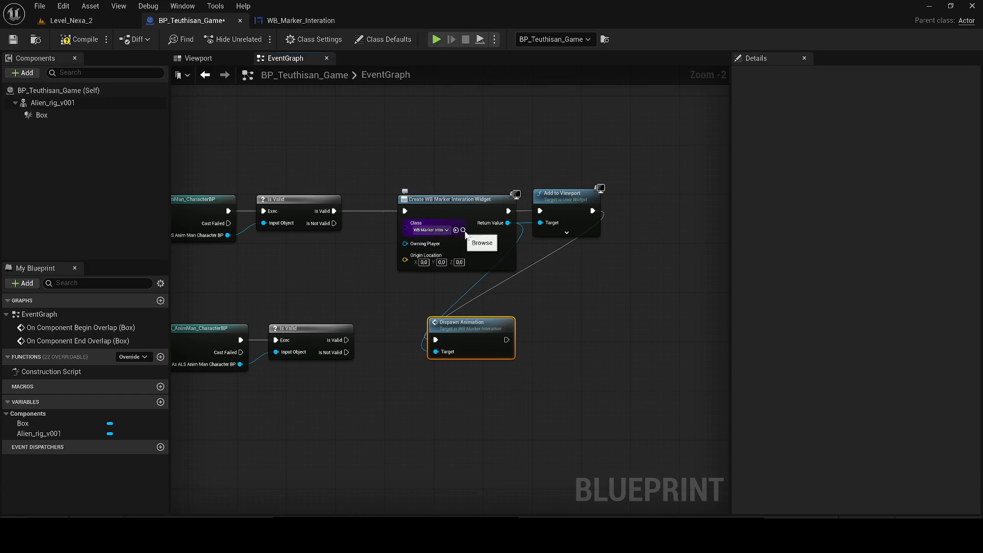
Promote the widget's Return Value to a NewVar variable and delete the resulting SET node.
{"action": "right_click", "coordinate": [508, 223]}
{"action": "mouse_move", "coordinate": [568, 284]}
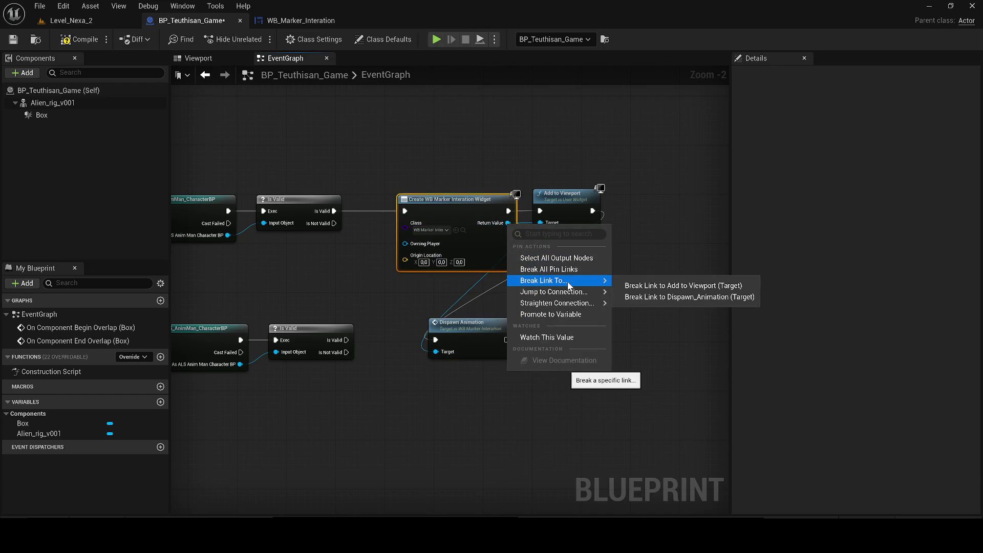
{"action": "left_click", "coordinate": [558, 314]}
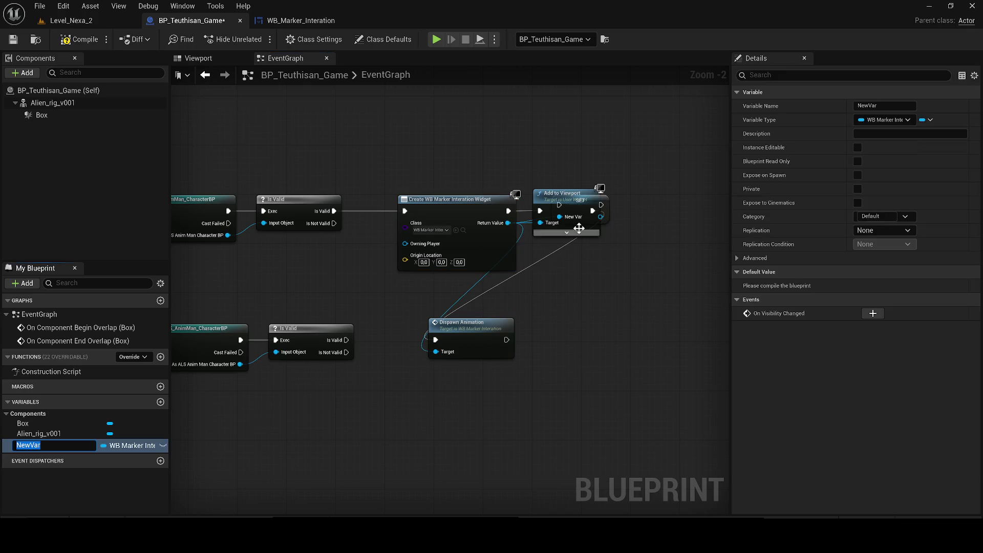
{"action": "left_click_drag", "start_coordinate": [604, 202], "coordinate": [620, 290]}
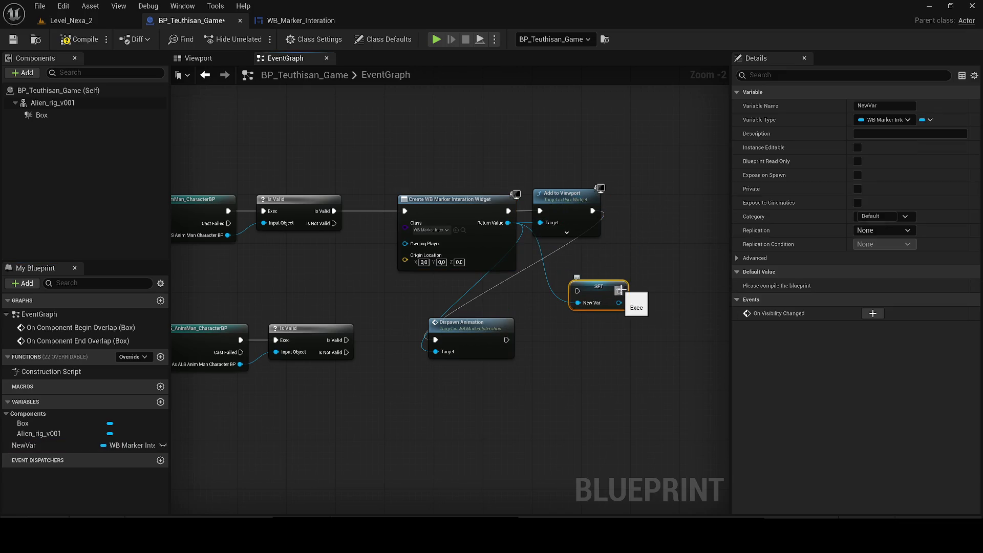
{"action": "key", "text": "Delete"}
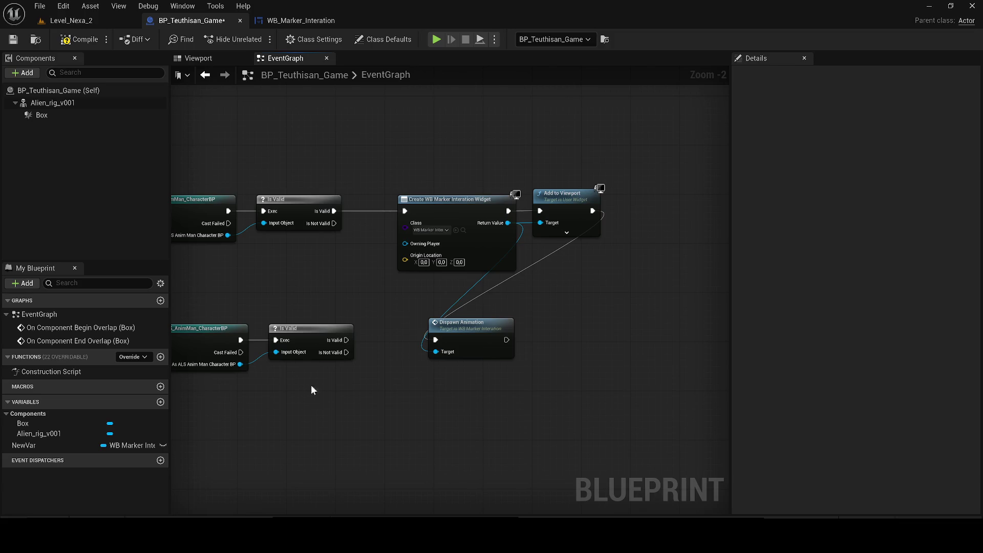
Delete all event graph logic except the two overlap events.
{"action": "scroll", "coordinate": [516, 359], "scroll_direction": "down", "scroll_amount": 1}
{"action": "scroll", "coordinate": [516, 358], "scroll_direction": "down", "scroll_amount": 3}
{"action": "key", "text": "ctrl+a"}
{"action": "key", "text": "Delete"}
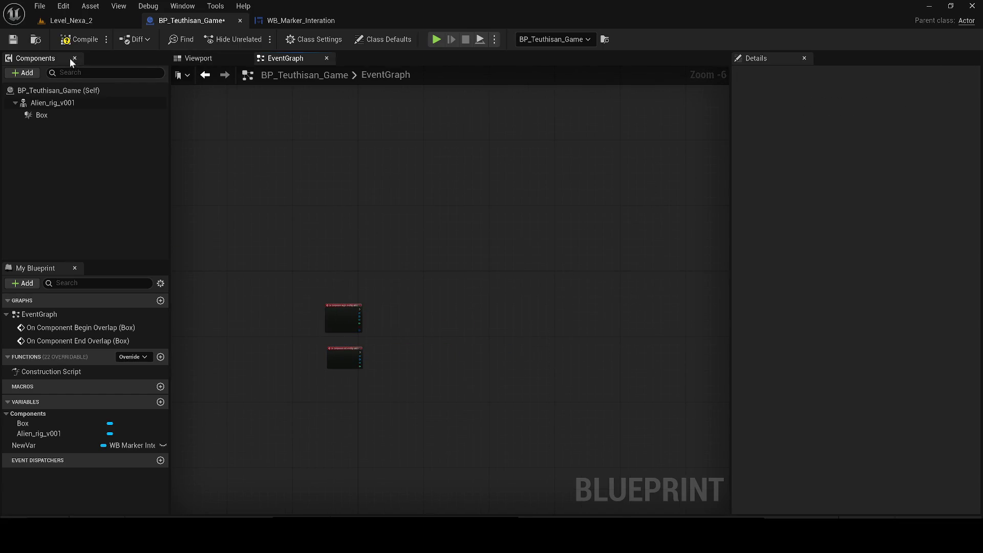
Add a Widget component under Alien_rig_v001, then compile and save the blueprint.
{"action": "key", "text": "ctrl+s"}
{"action": "left_click", "coordinate": [198, 58]}
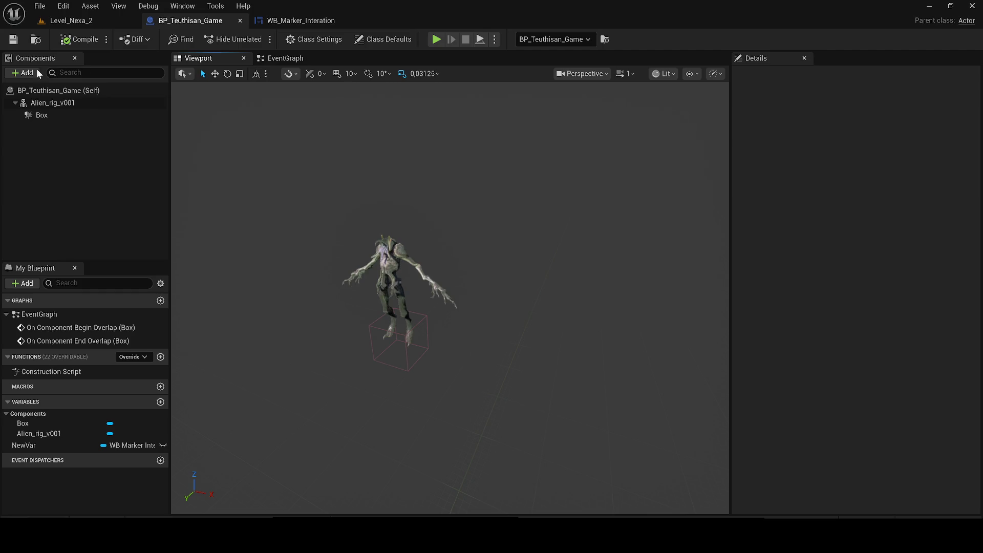
{"action": "left_click", "coordinate": [24, 73]}
{"action": "left_click", "coordinate": [26, 74]}
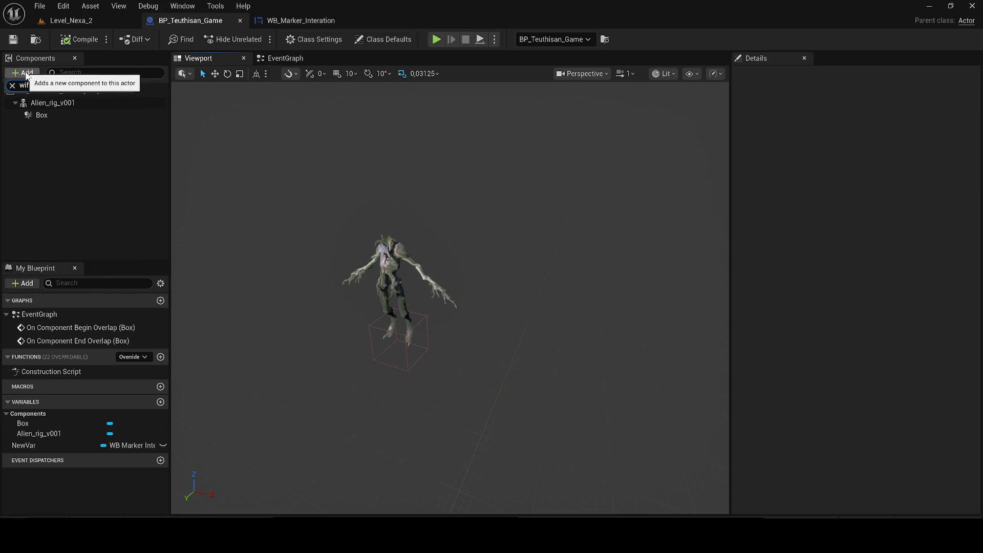
{"action": "left_click", "coordinate": [23, 72]}
{"action": "type", "text": "wid"}
{"action": "left_click", "coordinate": [43, 122]}
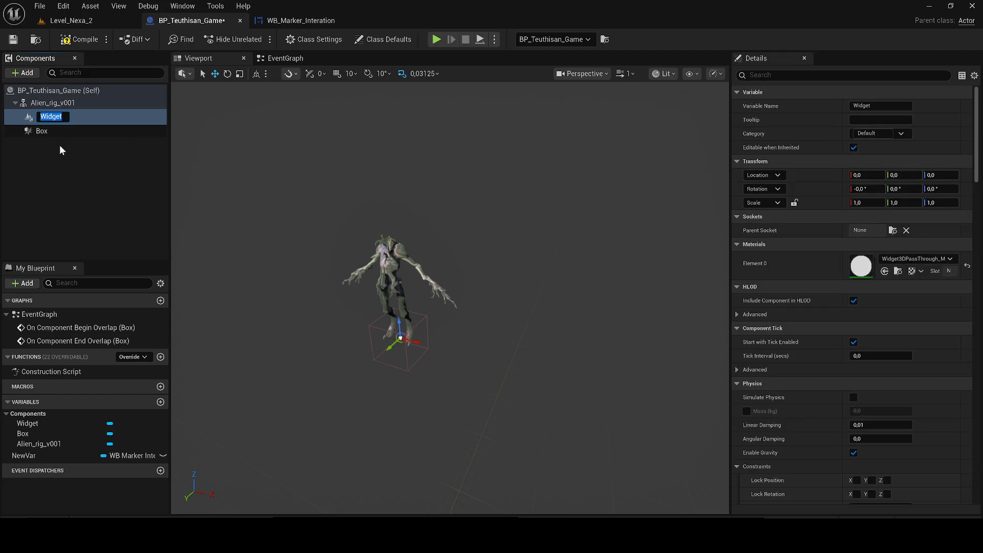
{"action": "left_click_drag", "start_coordinate": [366, 241], "coordinate": [552, 245]}
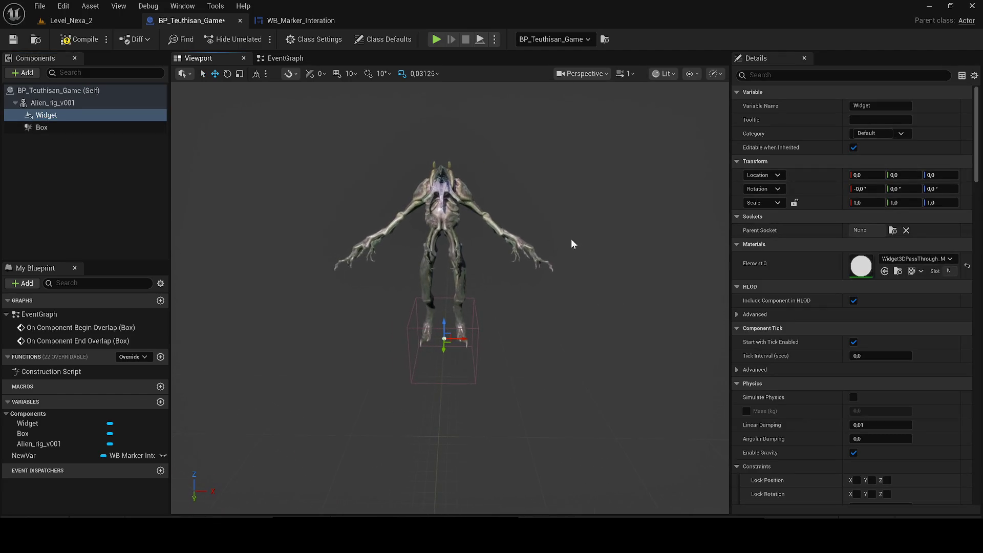
{"action": "left_click", "coordinate": [79, 40]}
{"action": "key", "text": "ctrl+s"}
Browse the Widget's Details, toggling the Collision and Virtual Texture sections.
{"action": "scroll", "coordinate": [917, 325], "scroll_direction": "down", "scroll_amount": 5}
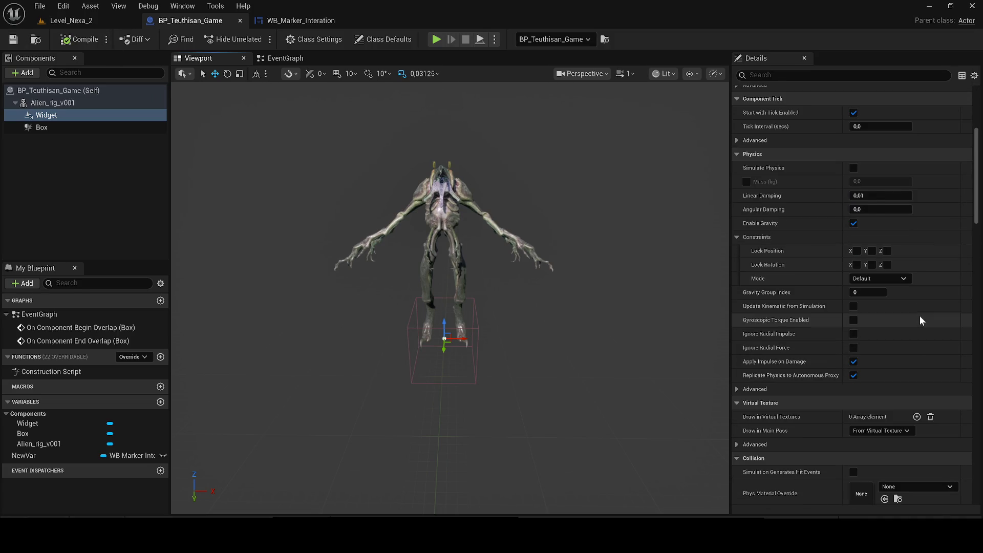
{"action": "scroll", "coordinate": [919, 316], "scroll_direction": "down", "scroll_amount": 2}
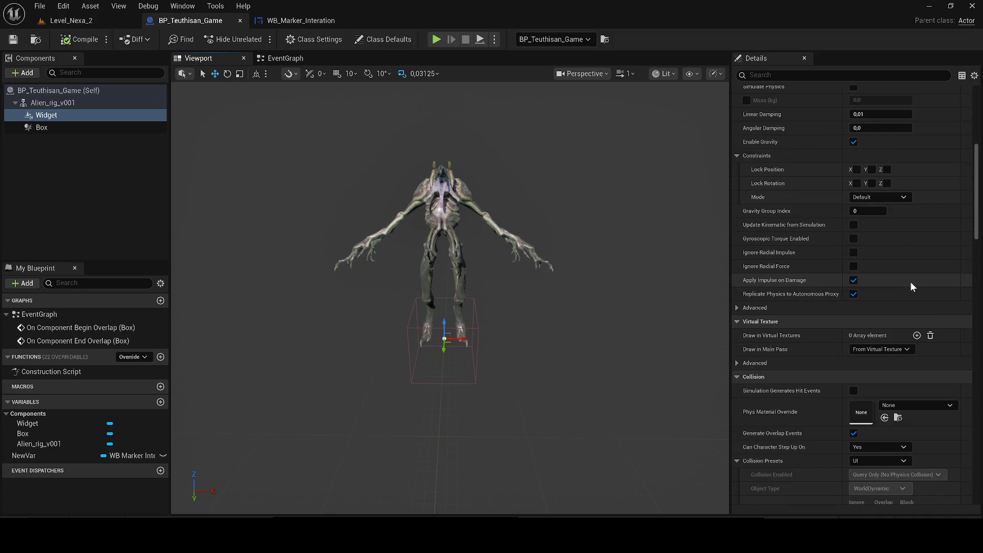
{"action": "scroll", "coordinate": [911, 286], "scroll_direction": "down", "scroll_amount": 2}
{"action": "scroll", "coordinate": [907, 328], "scroll_direction": "down", "scroll_amount": 3}
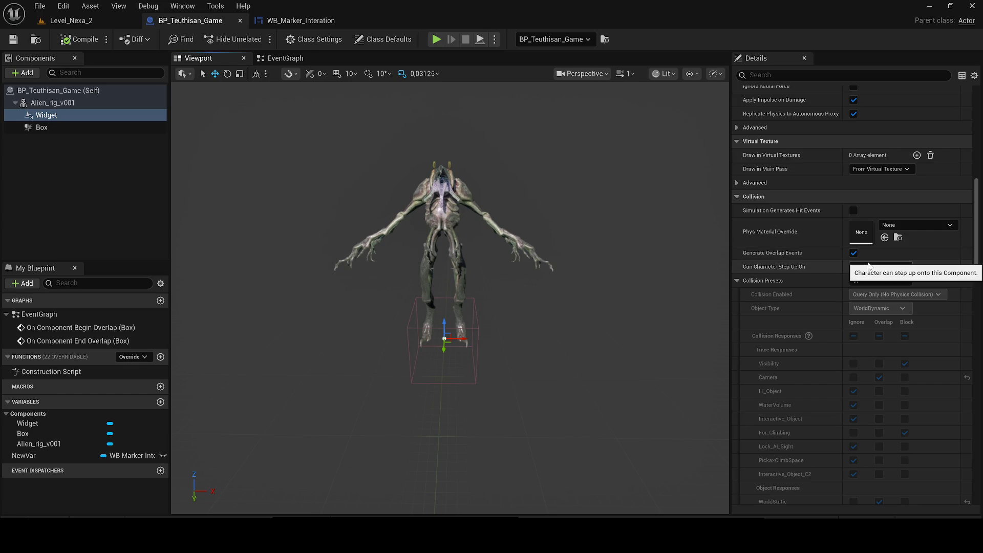
{"action": "left_click", "coordinate": [737, 280]}
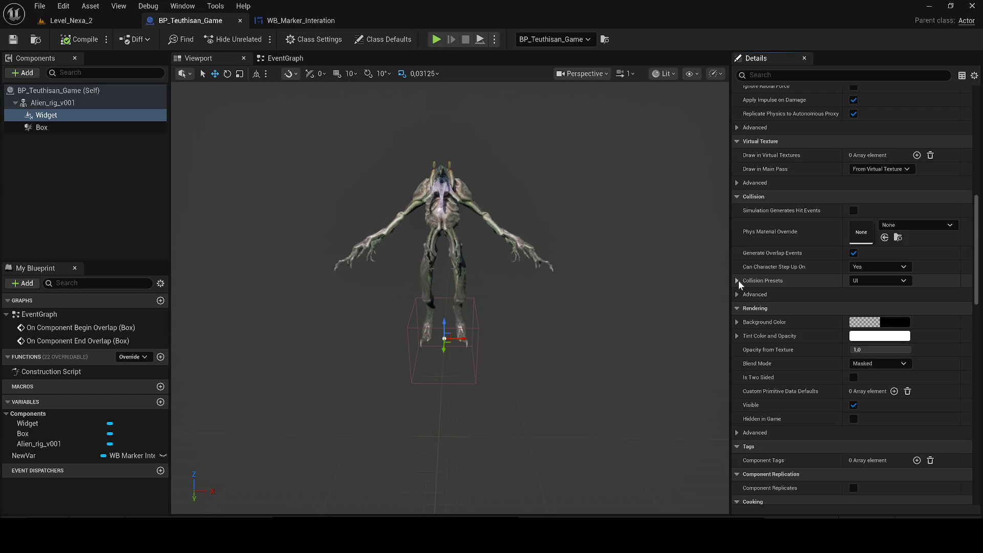
{"action": "left_click", "coordinate": [737, 183]}
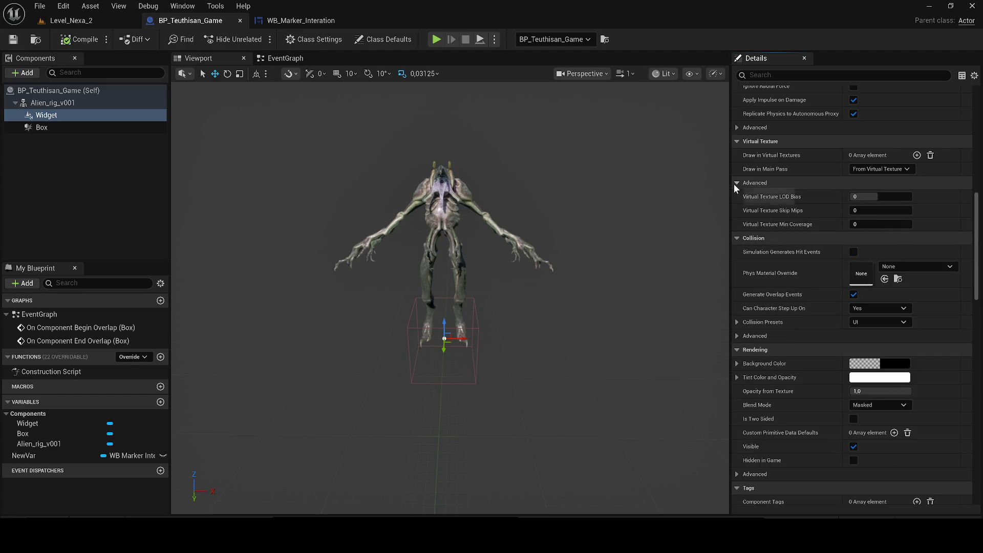
{"action": "left_click", "coordinate": [736, 185]}
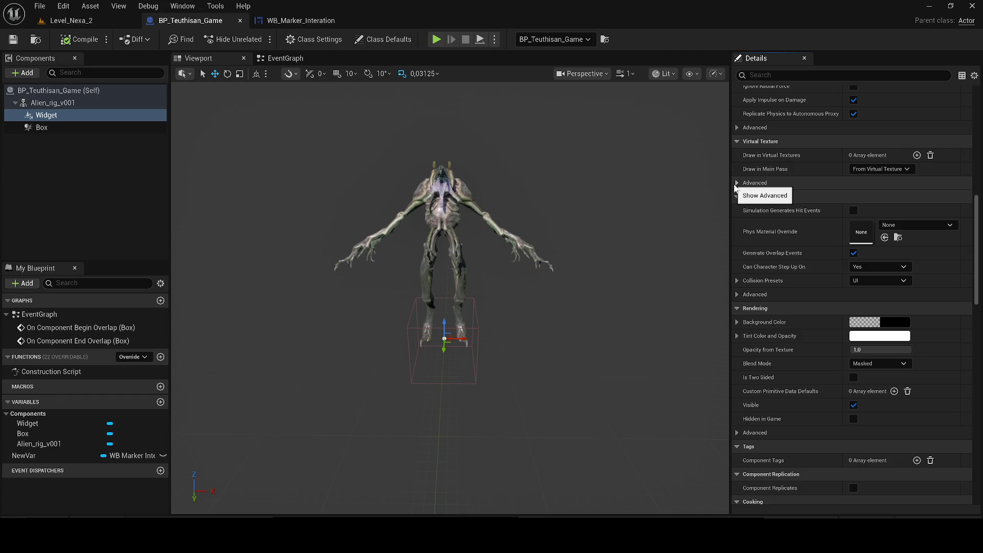
{"action": "scroll", "coordinate": [959, 319], "scroll_direction": "up", "scroll_amount": 3}
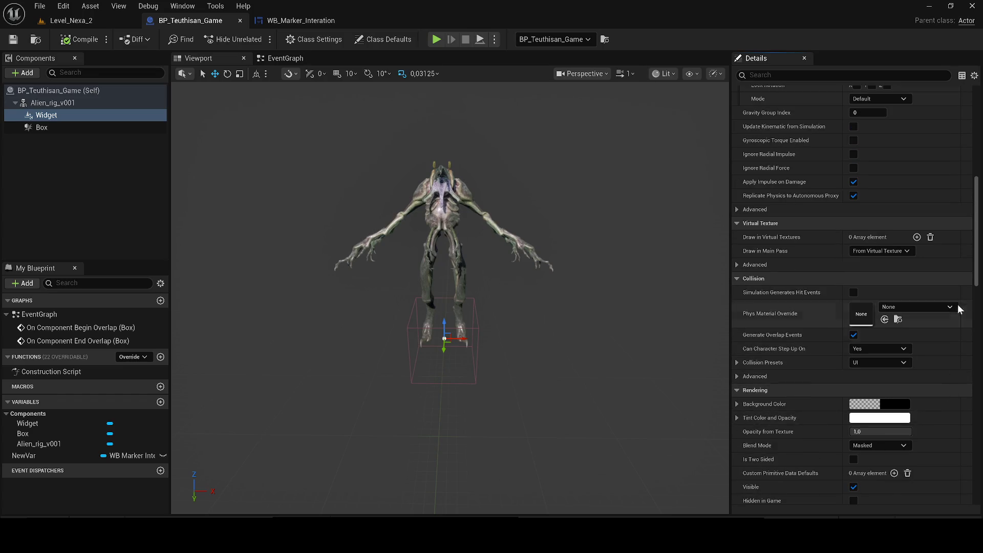
{"action": "mouse_move", "coordinate": [978, 272]}
{"action": "left_mouse_down"}
{"action": "mouse_move", "coordinate": [981, 180]}
{"action": "mouse_move", "coordinate": [968, 279]}
{"action": "left_mouse_up"}
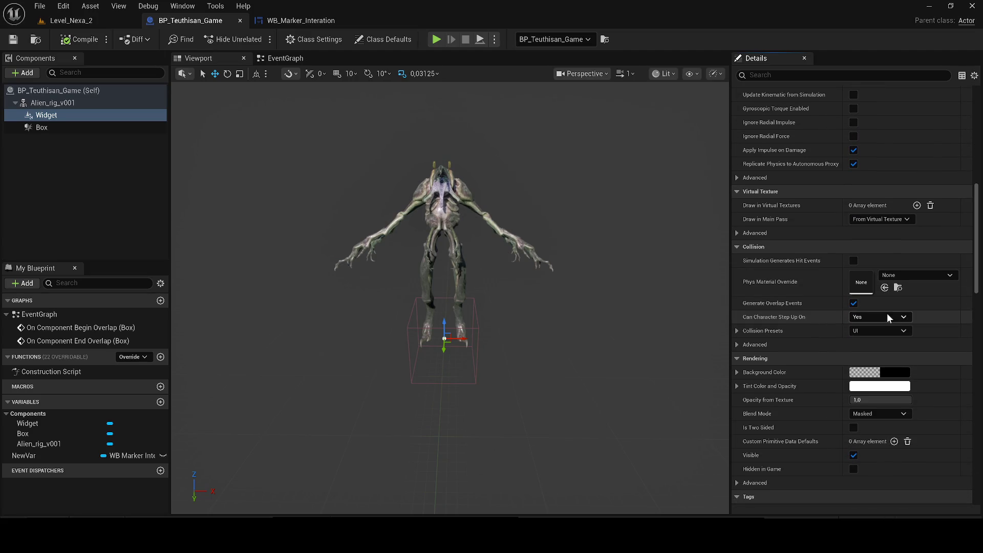
{"action": "left_click", "coordinate": [740, 345]}
{"action": "left_click", "coordinate": [740, 345]}
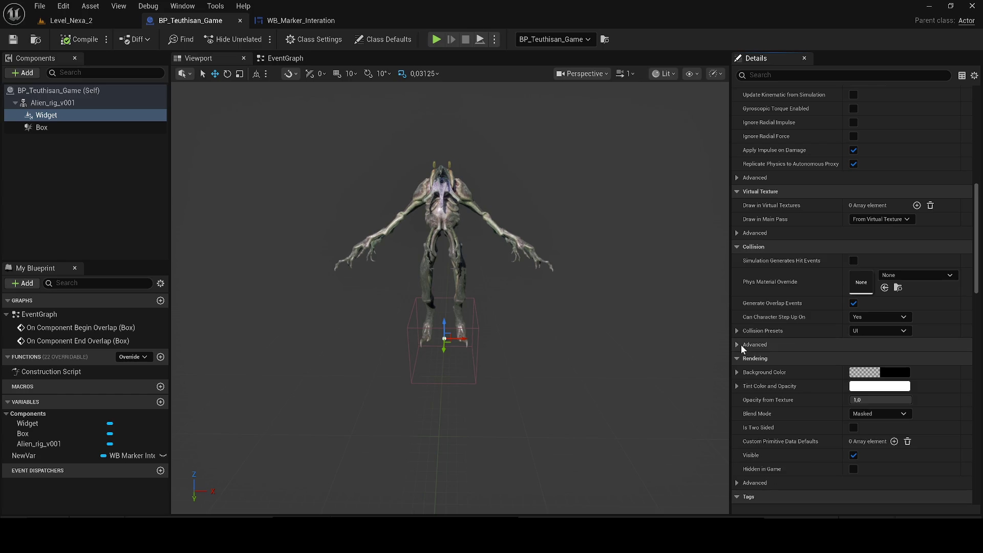
{"action": "left_click", "coordinate": [736, 247]}
{"action": "left_click", "coordinate": [736, 247]}
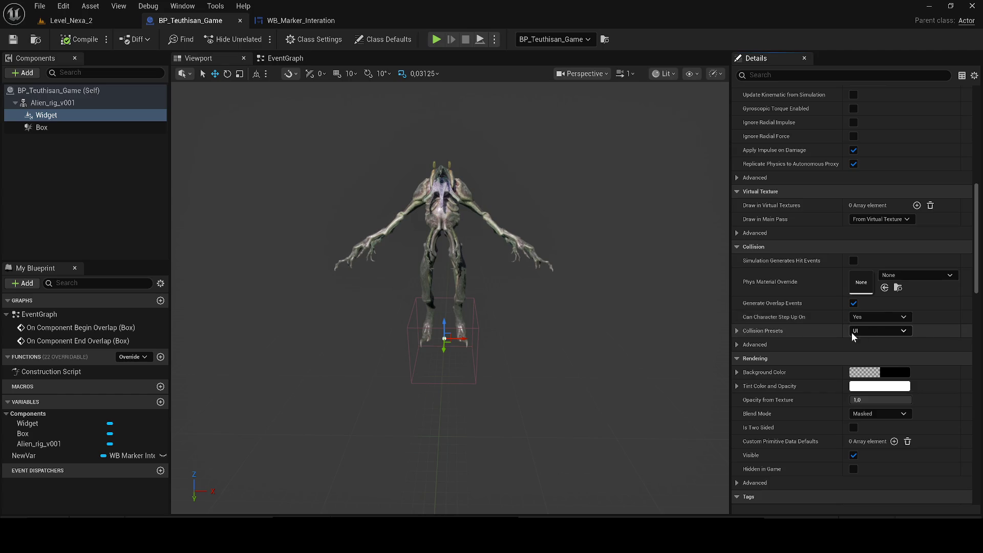
{"action": "left_click", "coordinate": [738, 344]}
{"action": "left_click", "coordinate": [739, 344]}
{"action": "scroll", "coordinate": [833, 358], "scroll_direction": "down", "scroll_amount": 3}
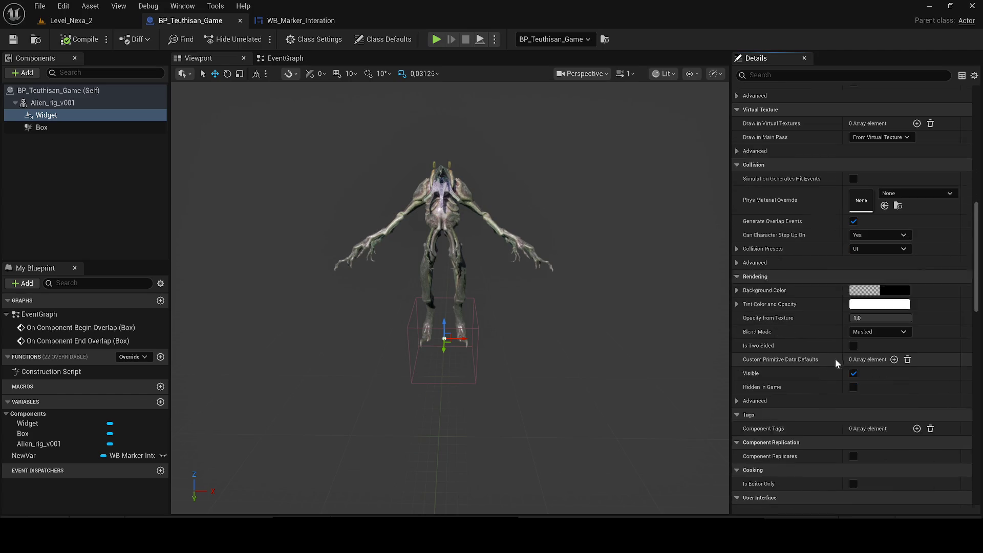
{"action": "scroll", "coordinate": [834, 358], "scroll_direction": "down", "scroll_amount": 1}
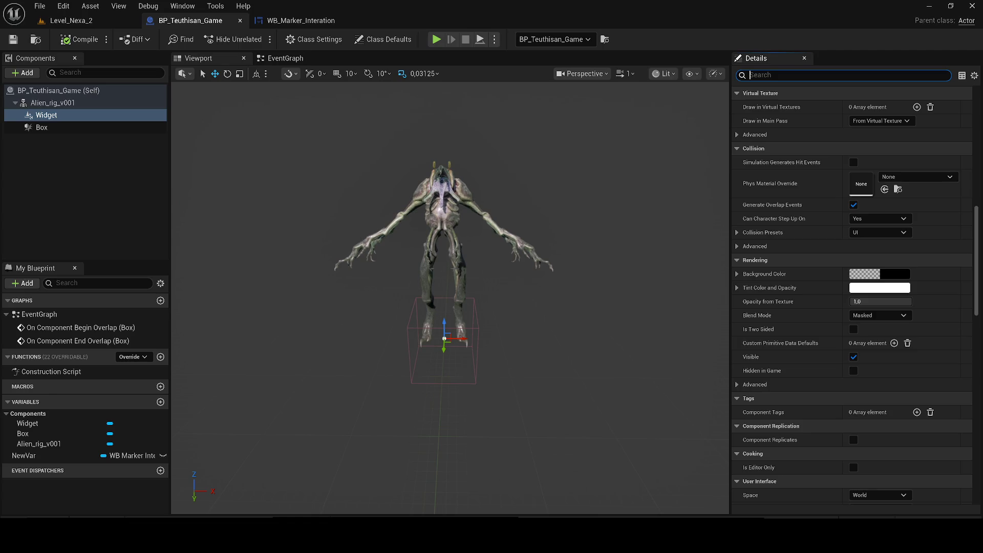
Try a 'rke' property search in Details, then clear the filter.
{"action": "type", "text": "marke"}
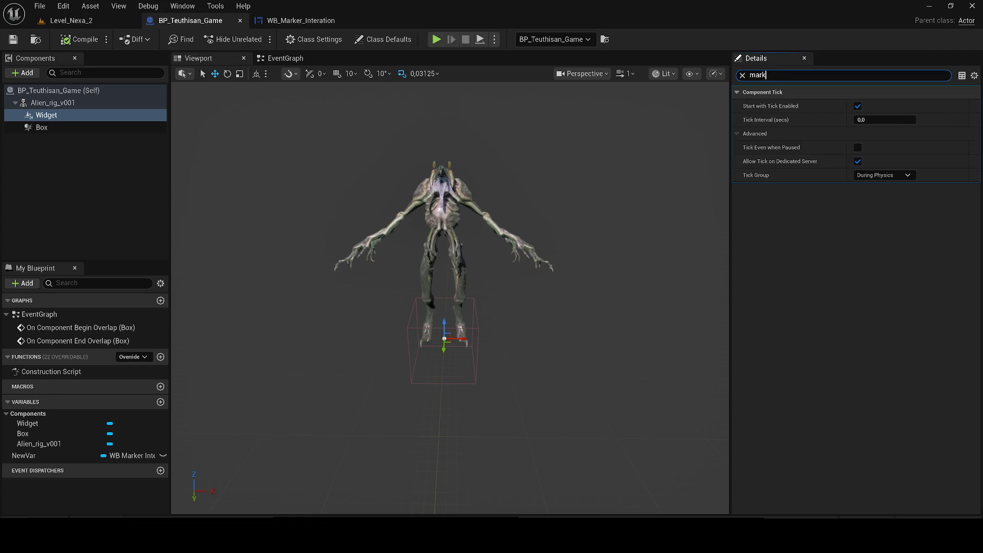
{"action": "left_click", "coordinate": [749, 74]}
{"action": "key", "text": "ctrl+a"}
{"action": "key", "text": "BackSpace"}
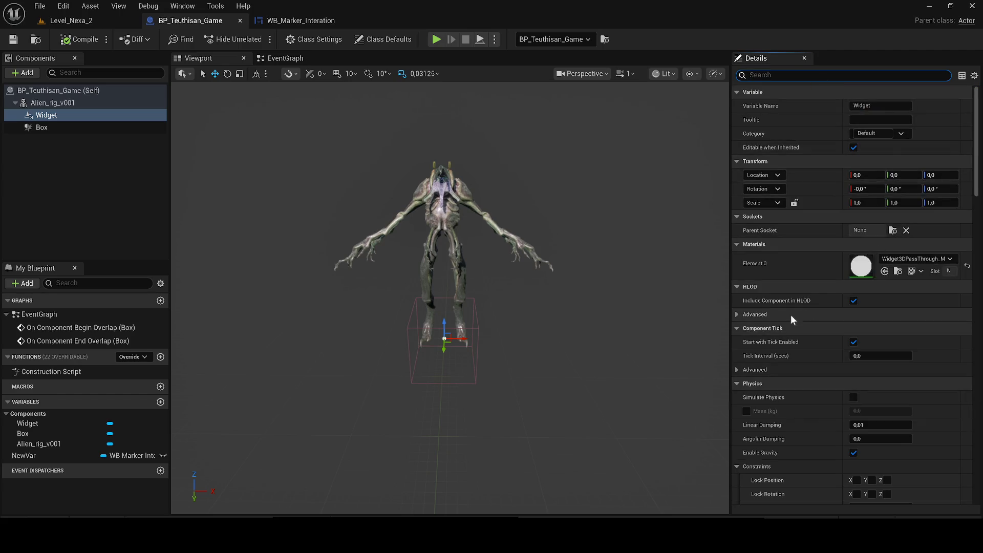
Scroll past HLOD, collision, tint and rendering sections to the User Interface widget class list.
{"action": "left_click", "coordinate": [737, 314]}
{"action": "left_click", "coordinate": [737, 314]}
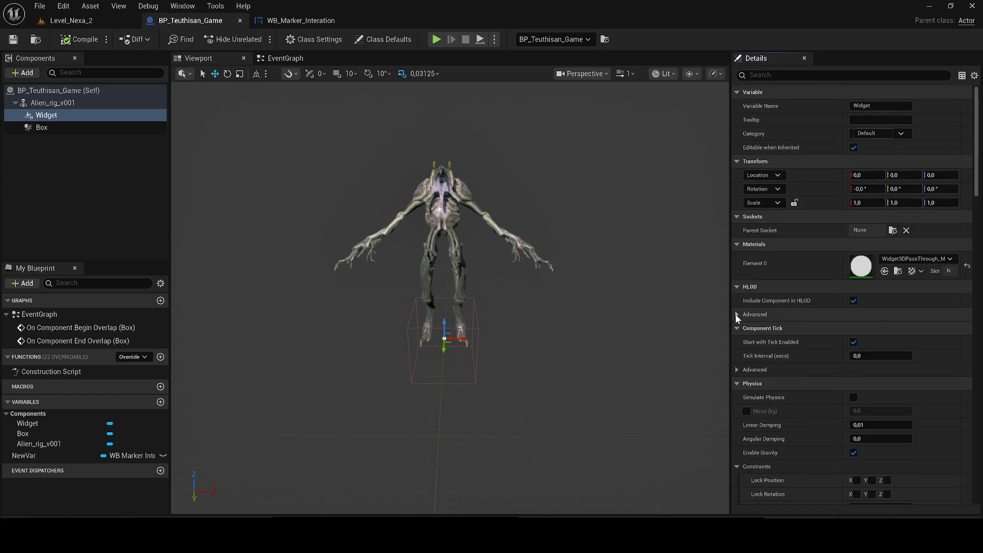
{"action": "scroll", "coordinate": [825, 275], "scroll_direction": "down", "scroll_amount": 3}
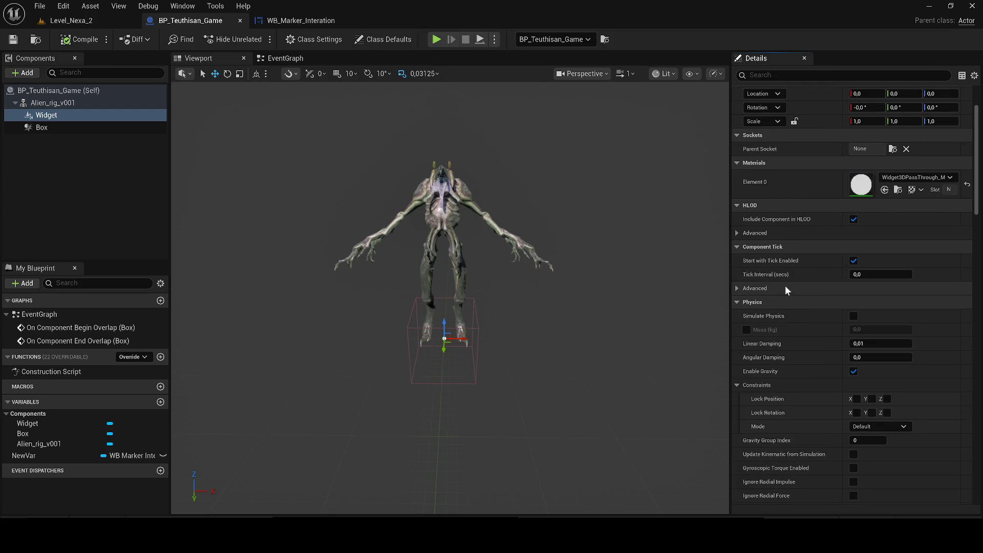
{"action": "scroll", "coordinate": [785, 285], "scroll_direction": "down", "scroll_amount": 9}
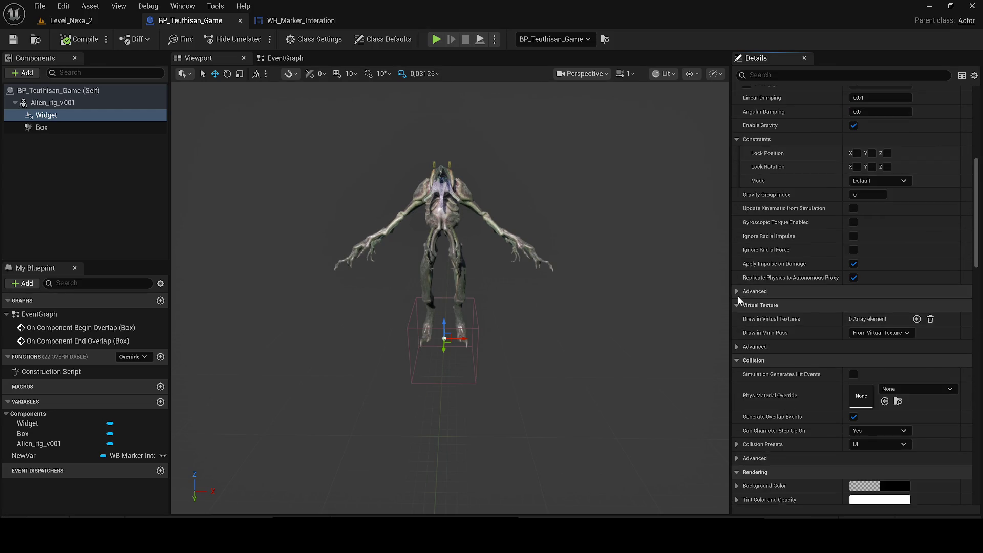
{"action": "scroll", "coordinate": [737, 296], "scroll_direction": "down", "scroll_amount": 5}
{"action": "left_click", "coordinate": [745, 320]}
{"action": "left_click", "coordinate": [745, 321]}
{"action": "left_click", "coordinate": [737, 314]}
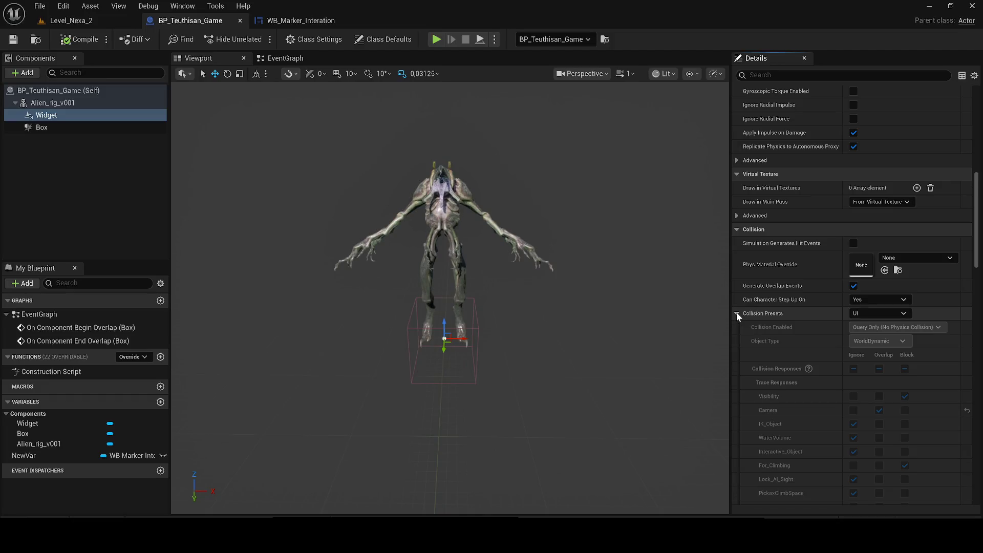
{"action": "left_click", "coordinate": [738, 312]}
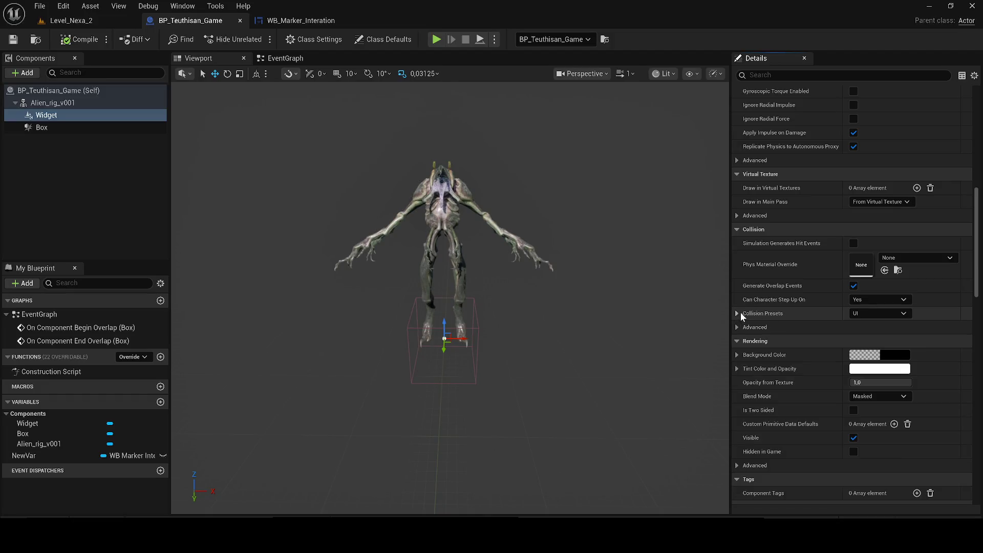
{"action": "scroll", "coordinate": [762, 312], "scroll_direction": "down", "scroll_amount": 3}
{"action": "left_click", "coordinate": [737, 286]}
{"action": "left_click", "coordinate": [739, 285]}
{"action": "scroll", "coordinate": [757, 302], "scroll_direction": "down", "scroll_amount": 2}
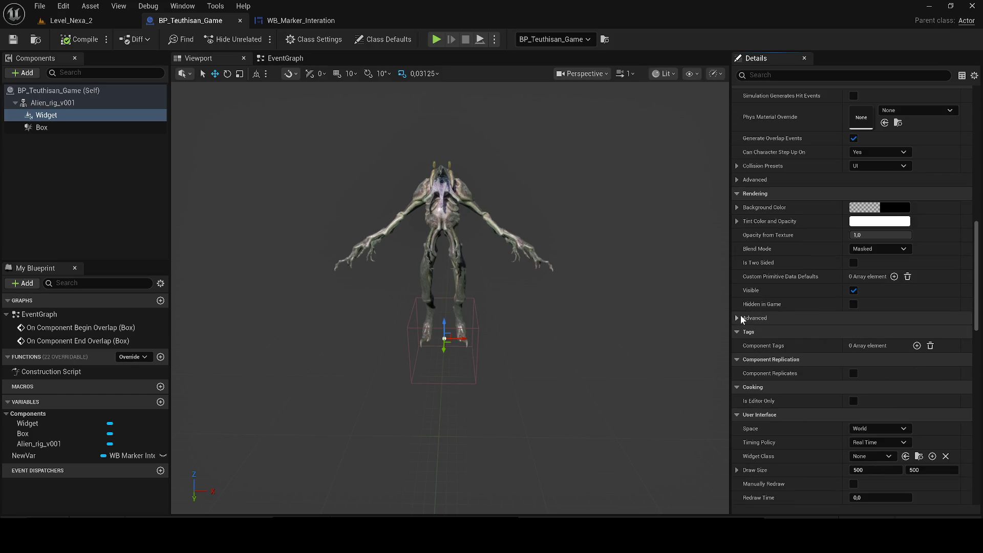
{"action": "left_click", "coordinate": [737, 317]}
{"action": "left_click", "coordinate": [737, 318]}
{"action": "scroll", "coordinate": [766, 302], "scroll_direction": "down", "scroll_amount": 2}
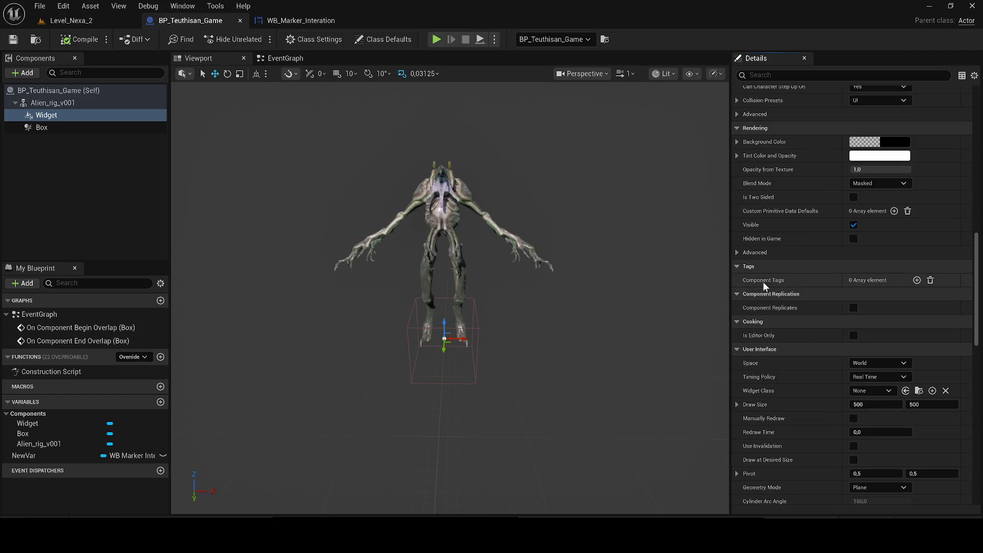
{"action": "scroll", "coordinate": [773, 289], "scroll_direction": "down", "scroll_amount": 2}
{"action": "scroll", "coordinate": [836, 285], "scroll_direction": "down", "scroll_amount": 1}
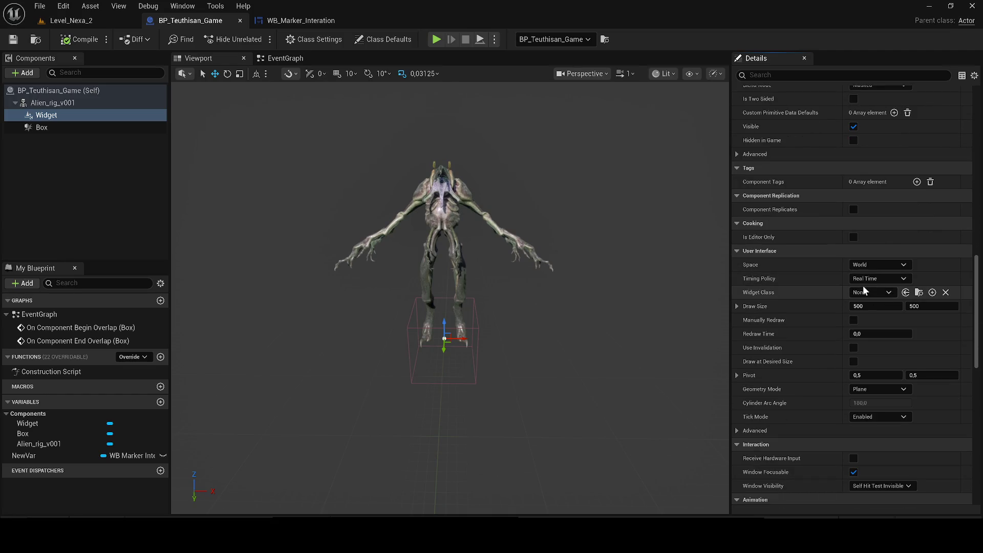
{"action": "left_click", "coordinate": [869, 293]}
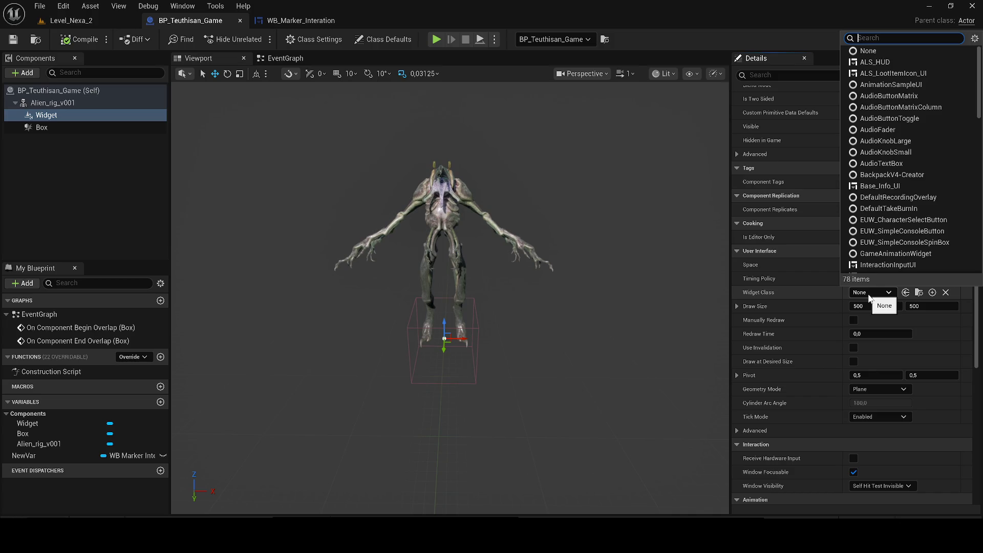
Set the Widget Class to WB_Marker_Interation and run a quick play test of Level_Nexa_2.
{"action": "type", "text": "marker"}
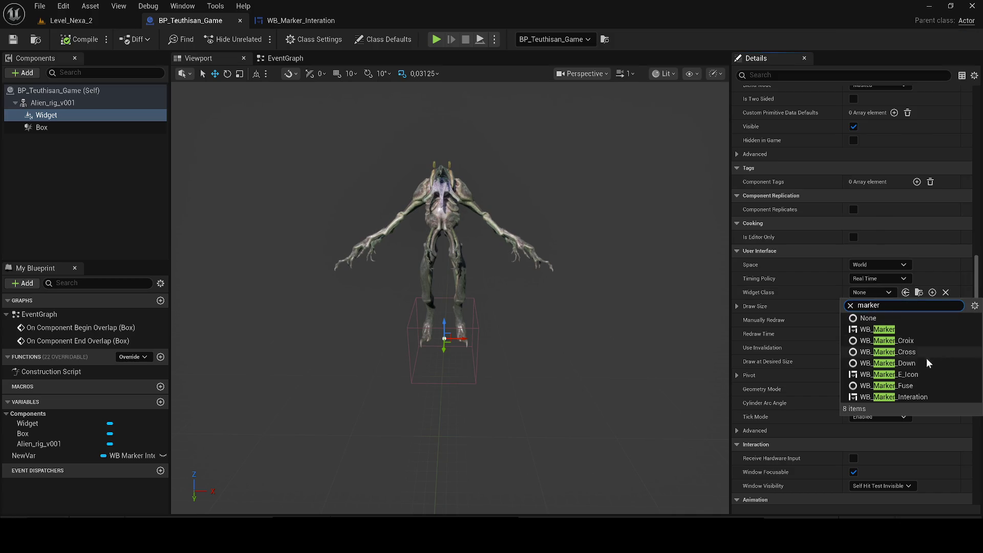
{"action": "left_click", "coordinate": [911, 397]}
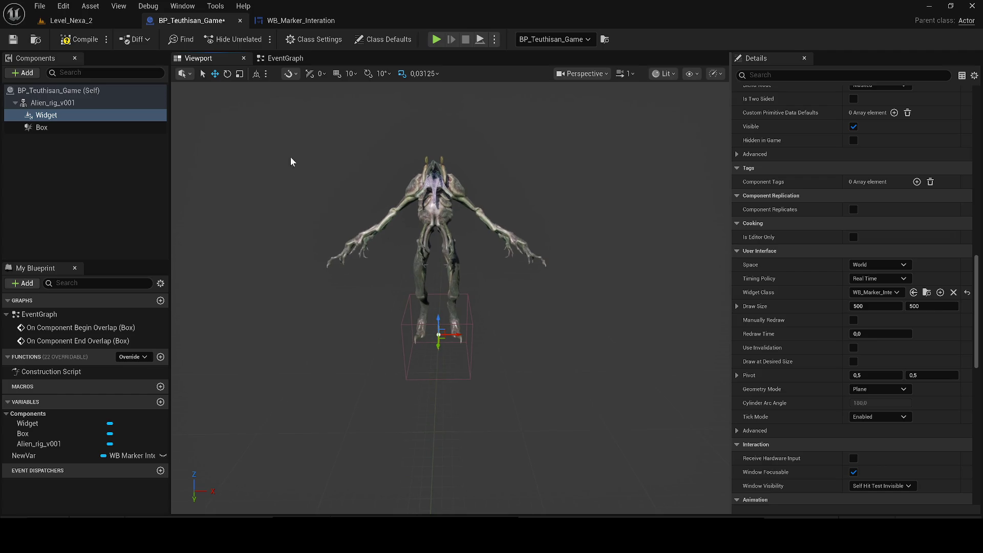
{"action": "left_click", "coordinate": [99, 21]}
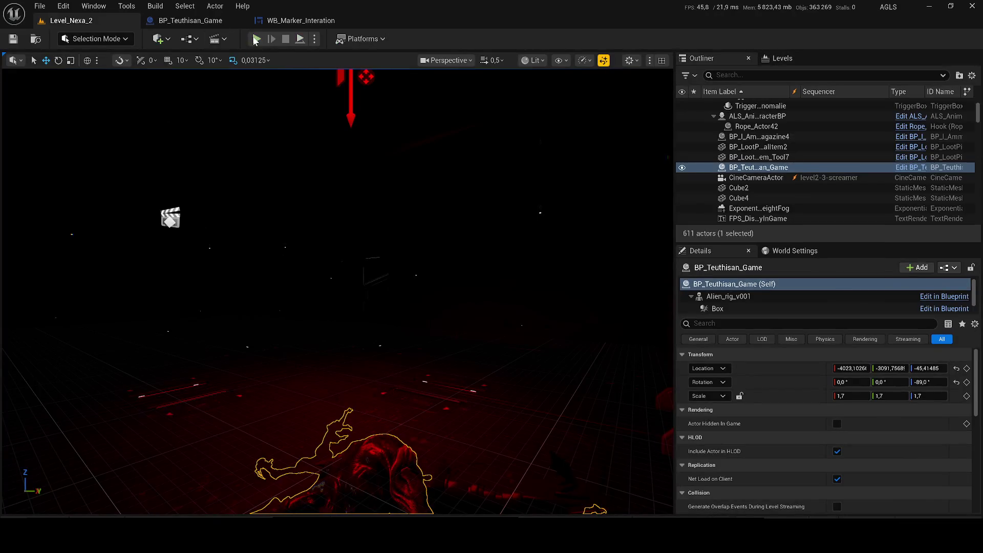
{"action": "key", "text": "alt+p"}
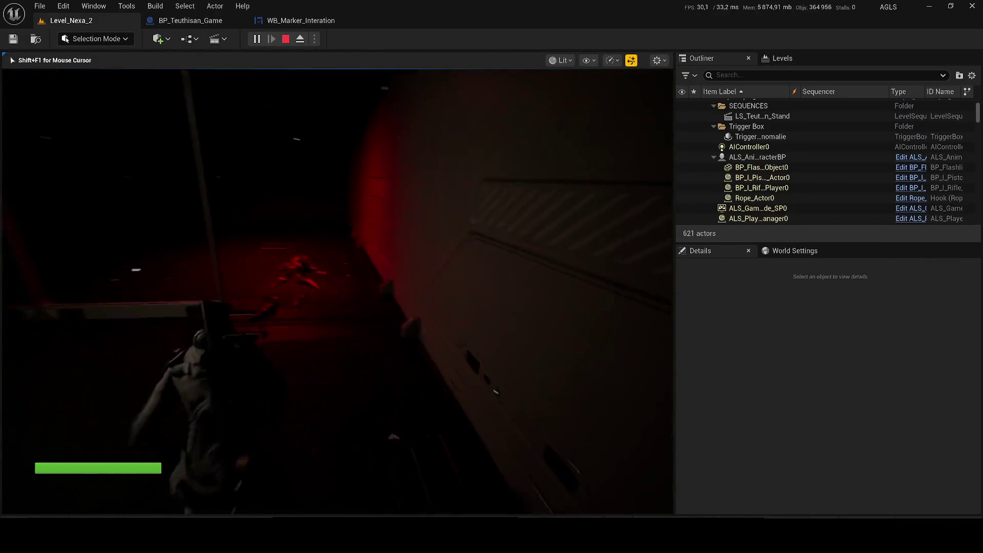
{"action": "key", "text": "Escape"}
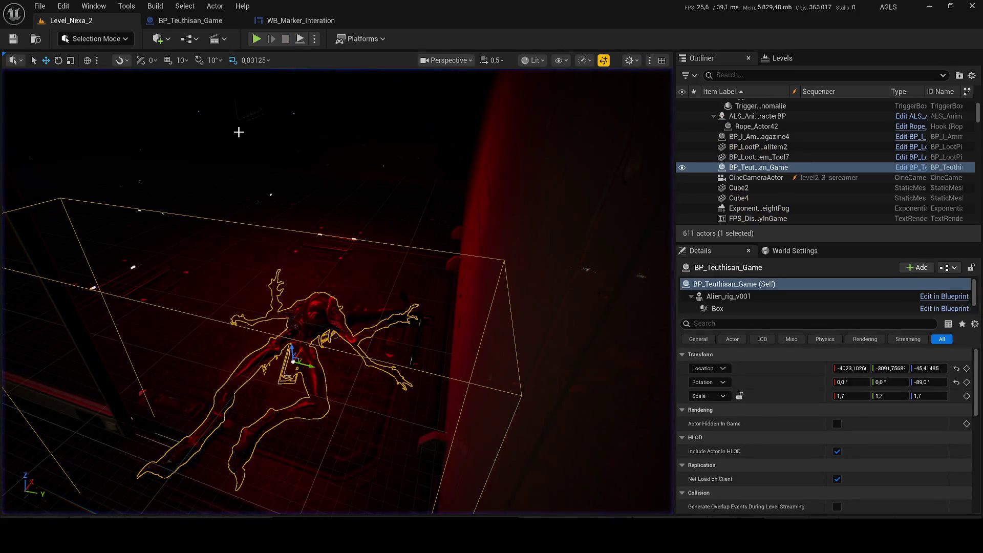
{"action": "left_click", "coordinate": [190, 20]}
Move the widget up to the alien's waist, set its Space to Screen, and compile.
{"action": "mouse_move", "coordinate": [440, 318]}
{"action": "left_mouse_down"}
{"action": "mouse_move", "coordinate": [439, 279]}
{"action": "mouse_move", "coordinate": [461, 279]}
{"action": "mouse_move", "coordinate": [420, 282]}
{"action": "left_mouse_up"}
{"action": "key", "text": "e"}
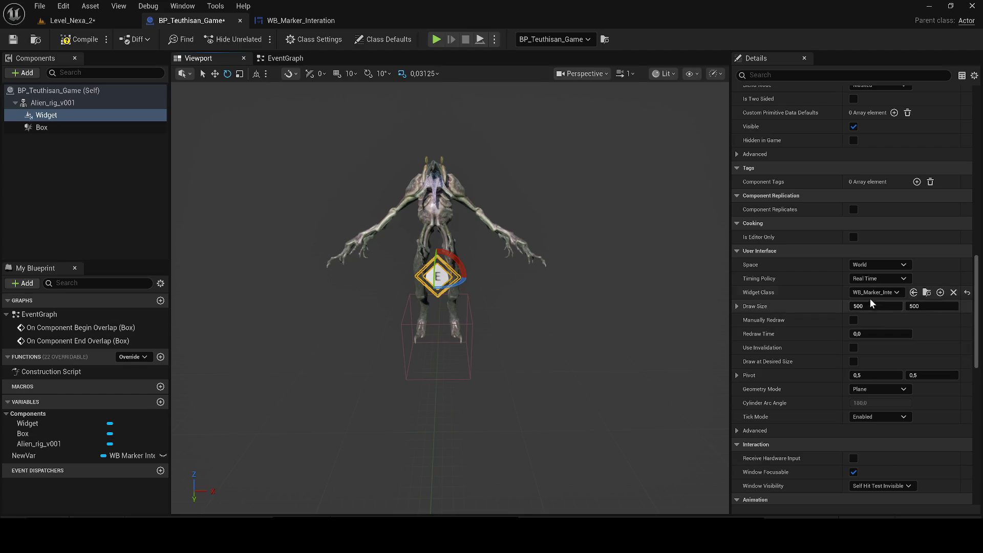
{"action": "left_click", "coordinate": [876, 264]}
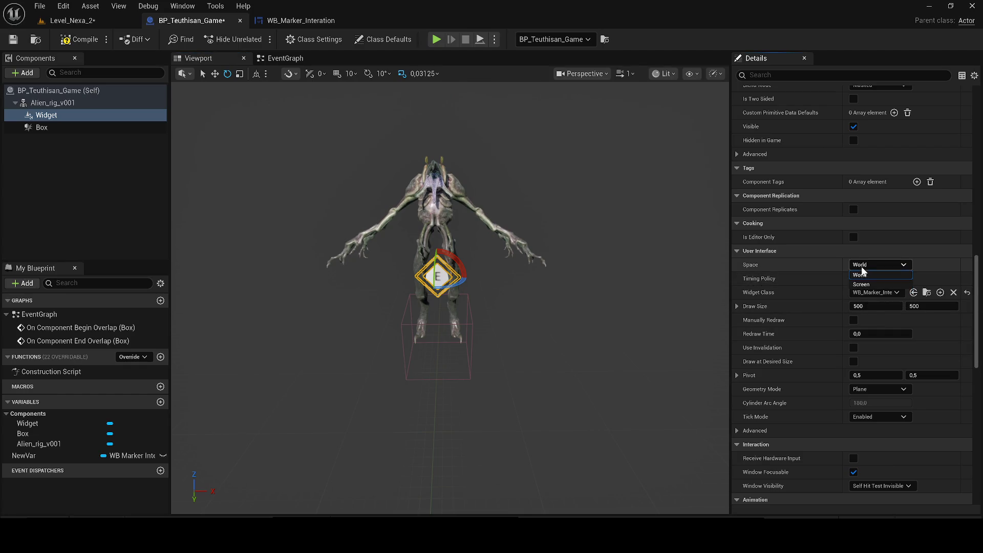
{"action": "left_click", "coordinate": [870, 284]}
{"action": "left_click", "coordinate": [70, 40]}
Play-test the level, walking the character down the red corridor toward the creature.
{"action": "left_click", "coordinate": [71, 20]}
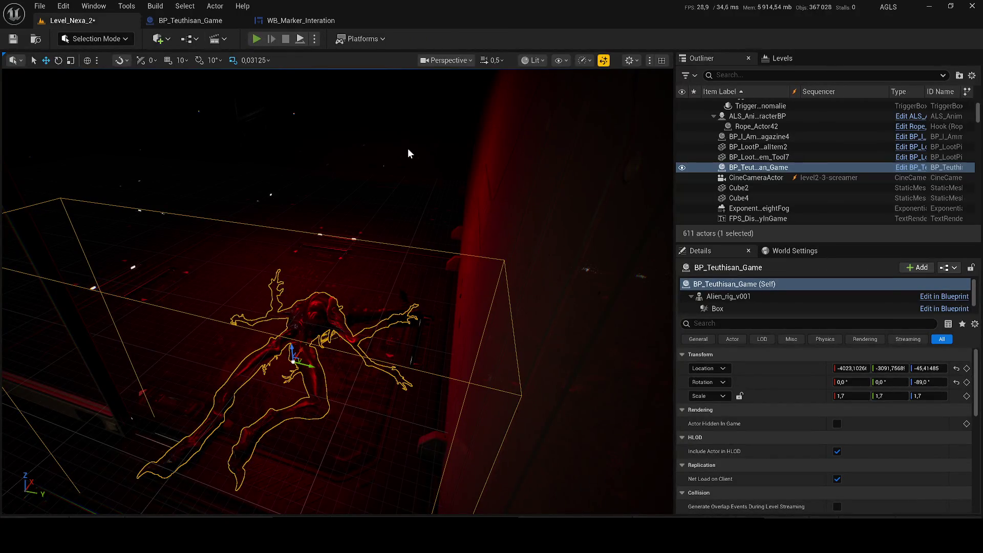
{"action": "key", "text": "alt+p"}
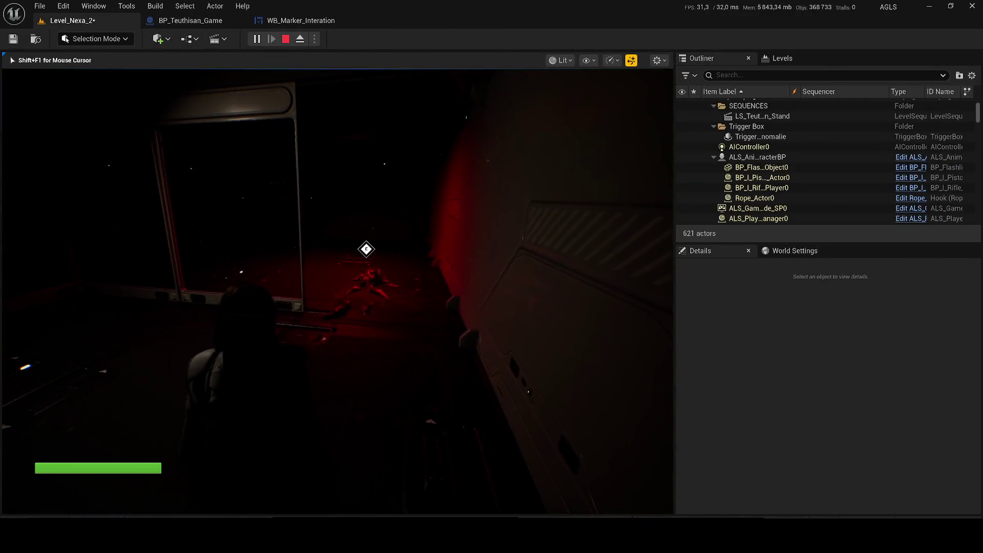
{"action": "key", "text": "w"}
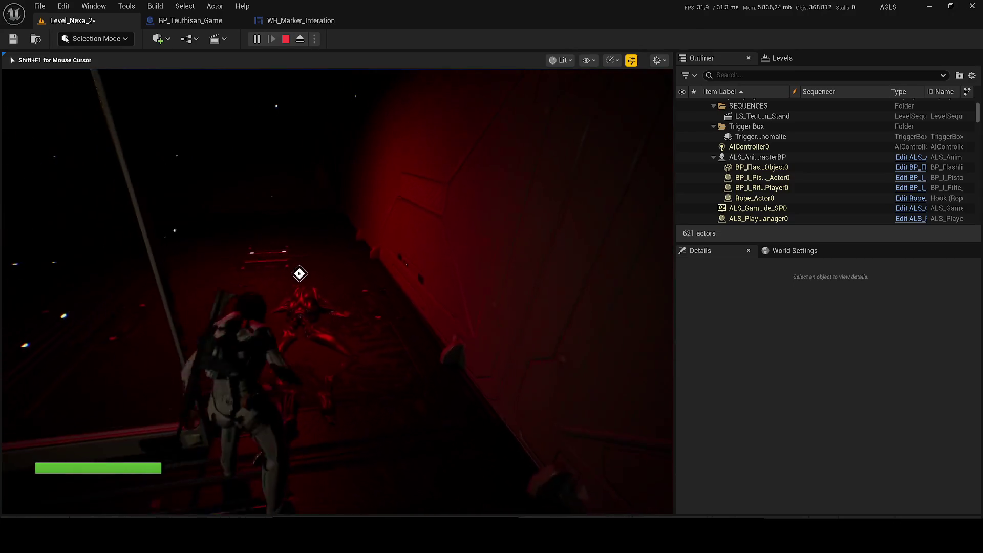
{"action": "key", "text": "w"}
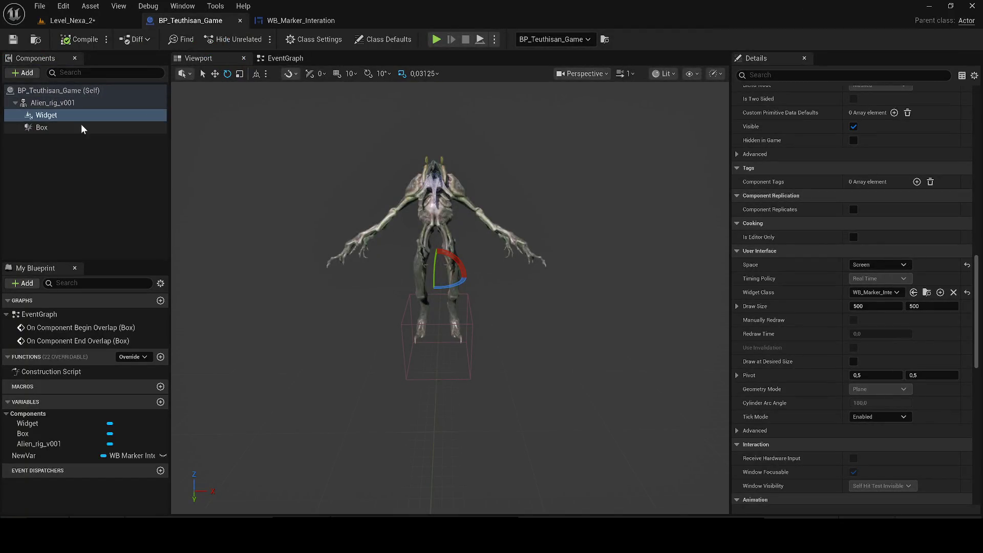
{"action": "left_click", "coordinate": [271, 61]}
Add a Widget reference with a Set Visibility node and wire it to the Box's End Overlap.
{"action": "scroll", "coordinate": [327, 293], "scroll_direction": "up", "scroll_amount": 4}
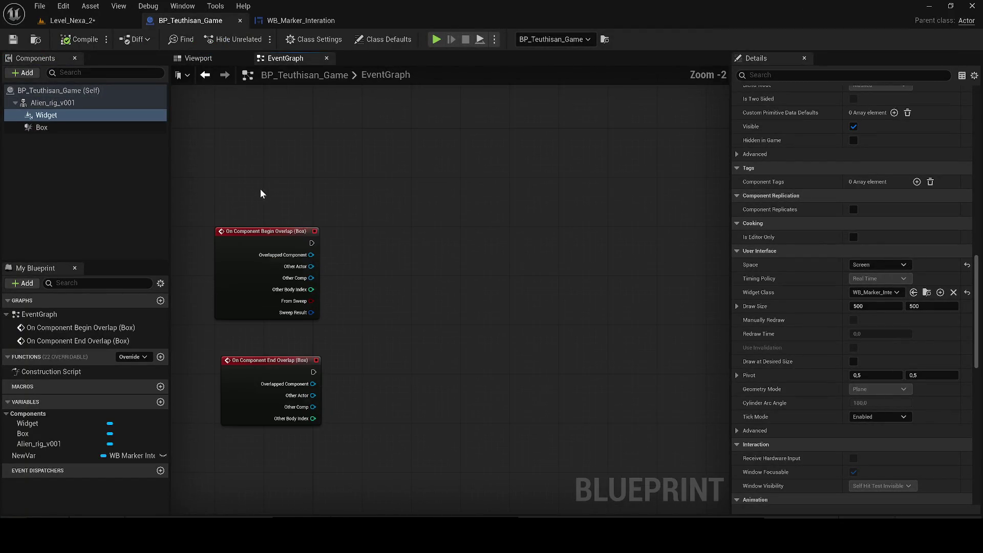
{"action": "mouse_move", "coordinate": [311, 266]}
{"action": "left_mouse_down"}
{"action": "mouse_move", "coordinate": [490, 228]}
{"action": "mouse_move", "coordinate": [569, 261]}
{"action": "mouse_move", "coordinate": [547, 255]}
{"action": "left_mouse_up"}
{"action": "left_click", "coordinate": [342, 354]}
{"action": "left_click_drag", "start_coordinate": [312, 395], "coordinate": [417, 368]}
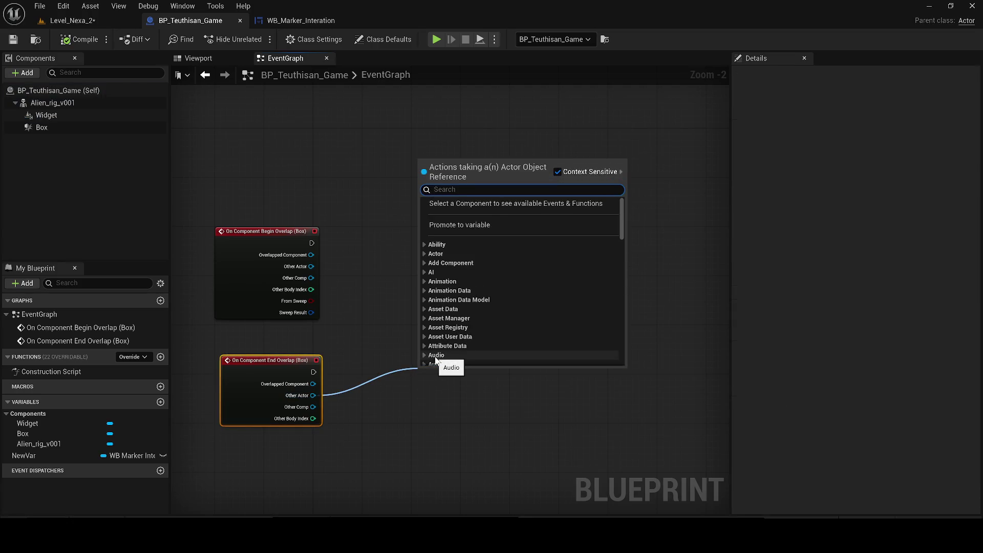
{"action": "mouse_move", "coordinate": [45, 114]}
{"action": "left_mouse_down"}
{"action": "mouse_move", "coordinate": [383, 324]}
{"action": "mouse_move", "coordinate": [414, 415]}
{"action": "left_mouse_up"}
{"action": "left_click_drag", "start_coordinate": [458, 387], "coordinate": [459, 387]}
{"action": "type", "text": "set visi"}
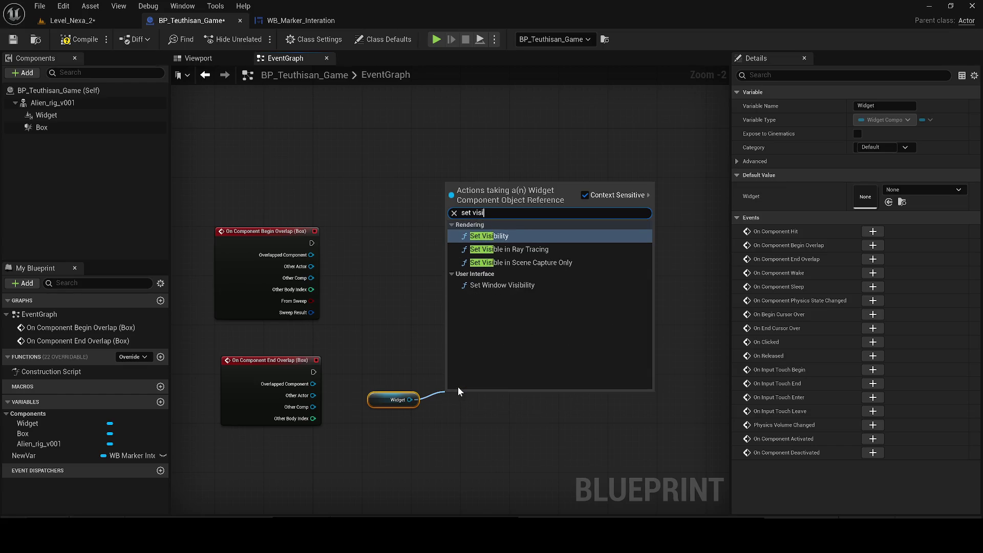
{"action": "key", "text": "Return"}
{"action": "left_click_drag", "start_coordinate": [484, 398], "coordinate": [484, 367]}
{"action": "left_click_drag", "start_coordinate": [313, 371], "coordinate": [449, 372]}
Copy the Widget and Set Visibility nodes and wire the copy to Begin Overlap.
{"action": "mouse_move", "coordinate": [499, 471]}
{"action": "left_mouse_down"}
{"action": "mouse_move", "coordinate": [389, 391]}
{"action": "mouse_move", "coordinate": [368, 389]}
{"action": "left_mouse_up"}
{"action": "key", "text": "ctrl+c"}
{"action": "key", "text": "ctrl+v"}
{"action": "mouse_move", "coordinate": [312, 271]}
{"action": "left_mouse_down"}
{"action": "mouse_move", "coordinate": [344, 245]}
{"action": "mouse_move", "coordinate": [456, 272]}
{"action": "mouse_move", "coordinate": [488, 243]}
{"action": "left_mouse_up"}
{"action": "left_click", "coordinate": [372, 237]}
{"action": "key", "text": "Escape"}
{"action": "mouse_move", "coordinate": [382, 242]}
{"action": "left_mouse_down"}
{"action": "mouse_move", "coordinate": [412, 242]}
{"action": "mouse_move", "coordinate": [311, 237]}
{"action": "left_mouse_up"}
{"action": "left_click_drag", "start_coordinate": [452, 244], "coordinate": [472, 245]}
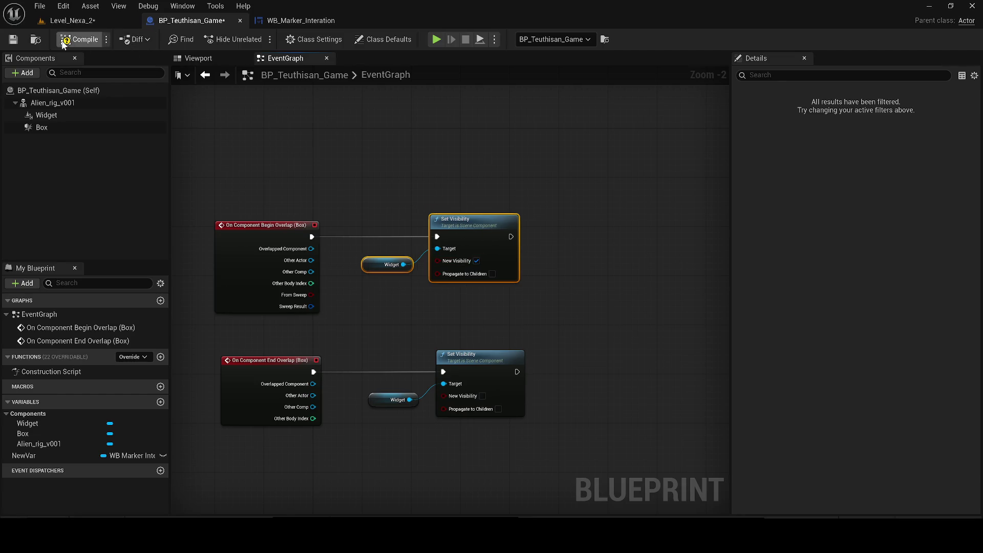
{"action": "left_click", "coordinate": [74, 21]}
Play-test the level, walking into the red-lit room toward the creature.
{"action": "key", "text": "alt+p"}
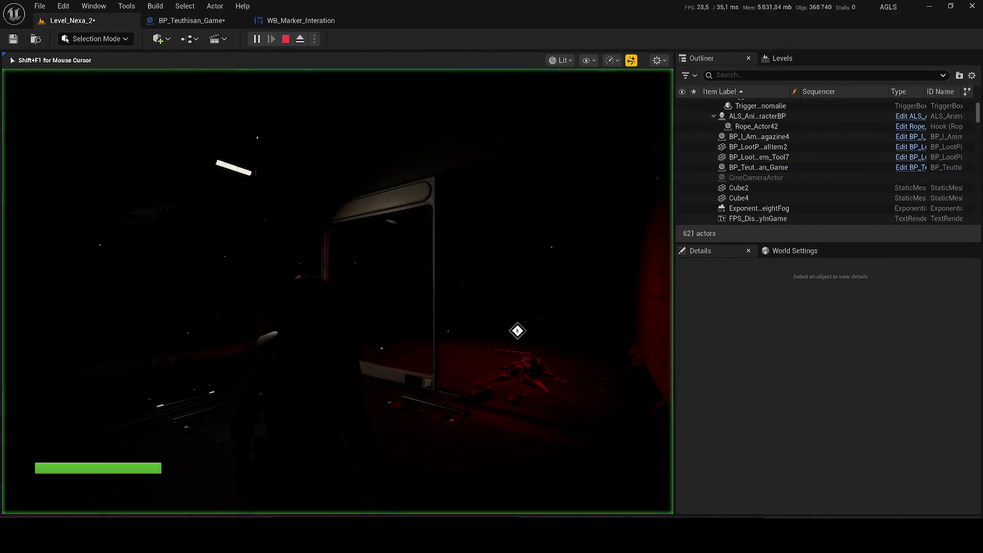
{"action": "key", "text": "w"}
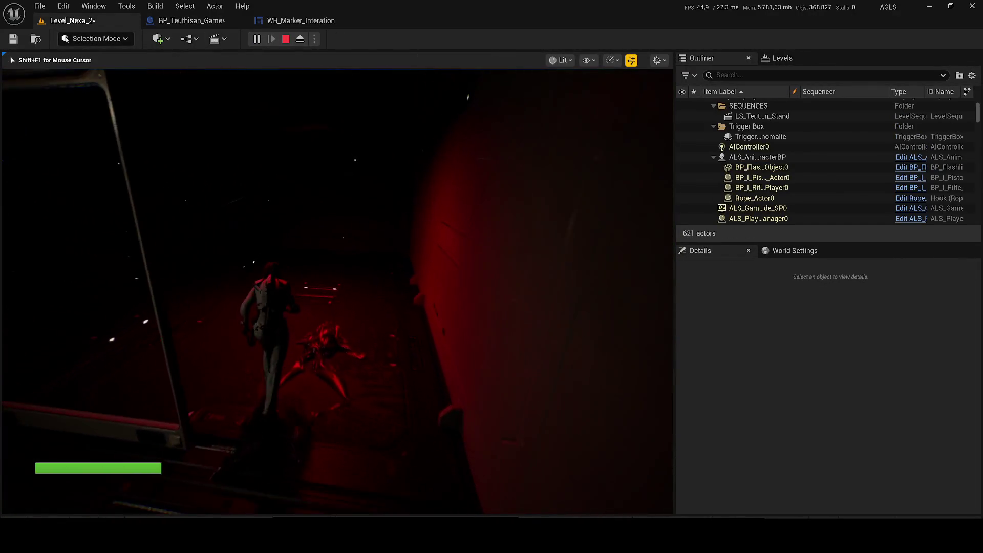
{"action": "key", "text": "w"}
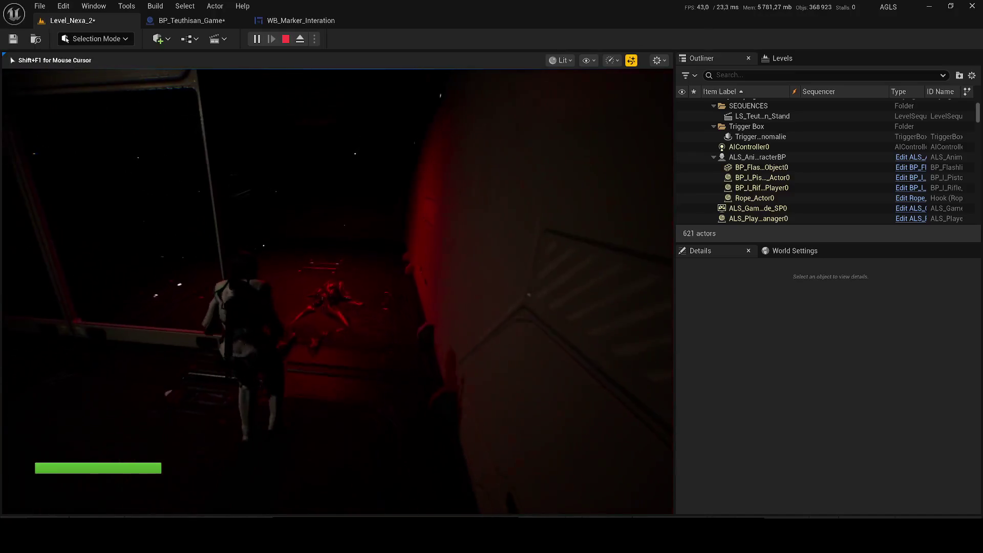
{"action": "key", "text": "w"}
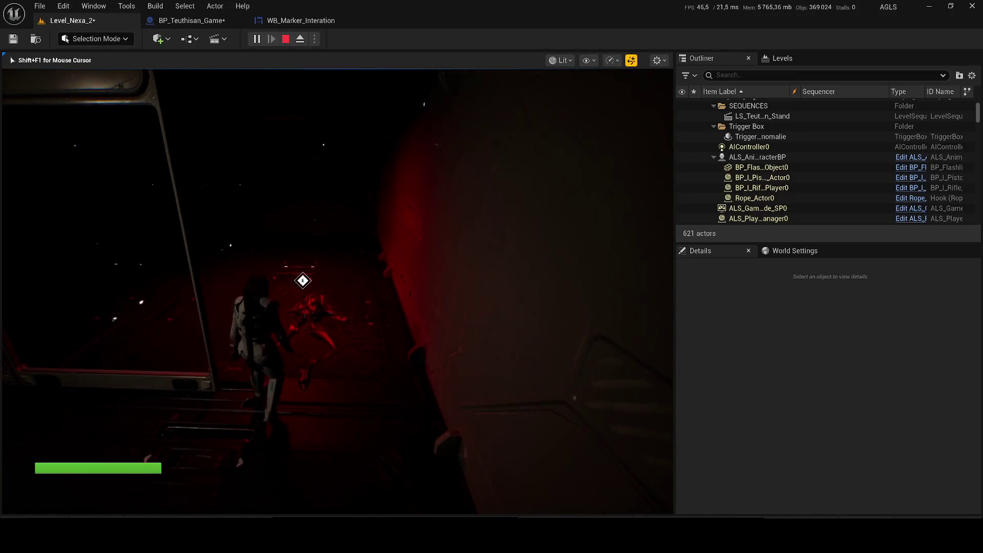
{"action": "key", "text": "w"}
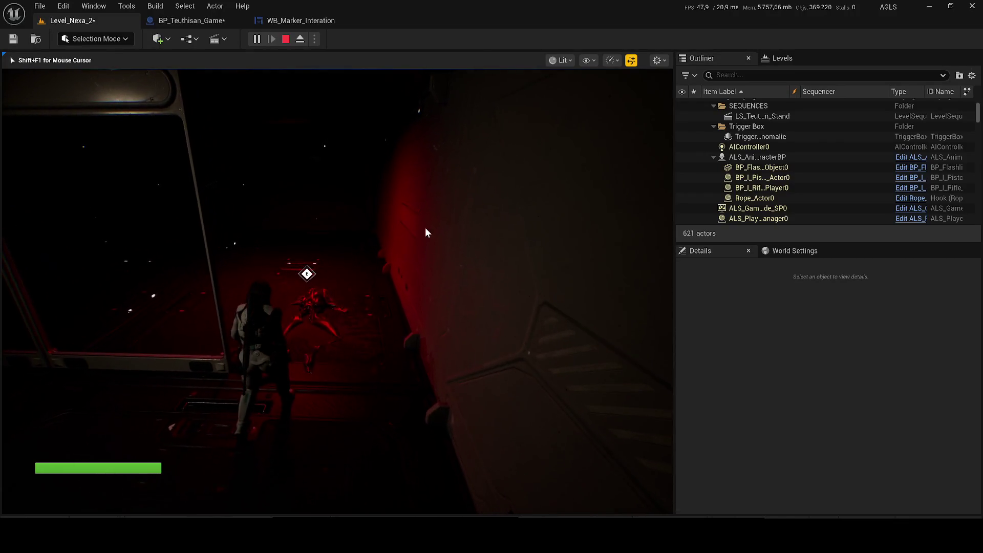
{"action": "key", "text": "Escape"}
Select the creature's Box trigger and stretch it along Y to about 2.07.
{"action": "left_click", "coordinate": [353, 307]}
{"action": "left_click", "coordinate": [717, 308]}
{"action": "mouse_move", "coordinate": [129, 320]}
{"action": "left_mouse_down"}
{"action": "mouse_move", "coordinate": [401, 301]}
{"action": "mouse_move", "coordinate": [393, 298]}
{"action": "mouse_move", "coordinate": [480, 336]}
{"action": "left_mouse_up"}
{"action": "key", "text": "w"}
{"action": "key", "text": "ctrl+s"}
Untick Visible on the Widget component via a 'si' property search, and save the blueprint.
{"action": "left_click", "coordinate": [177, 22]}
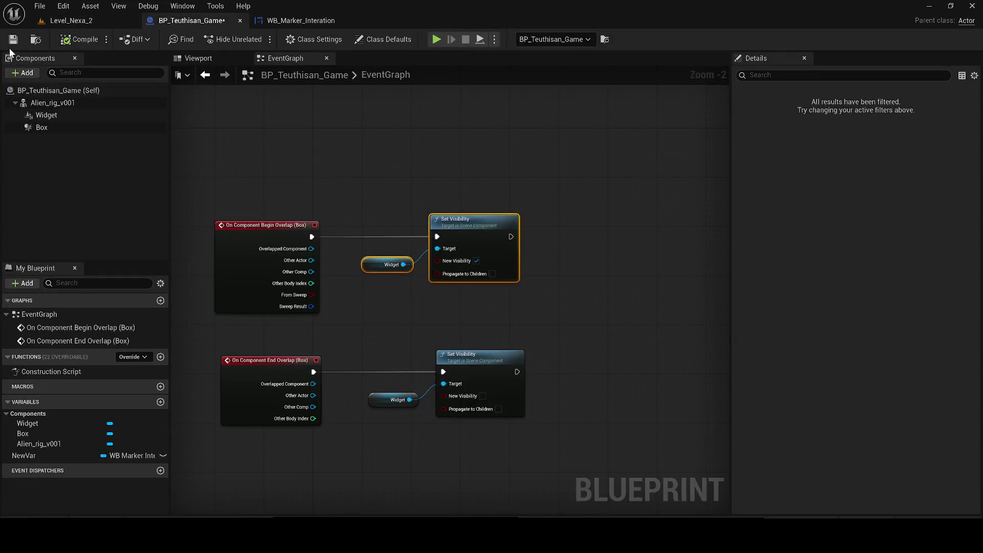
{"action": "left_click", "coordinate": [44, 115]}
{"action": "left_click", "coordinate": [845, 76]}
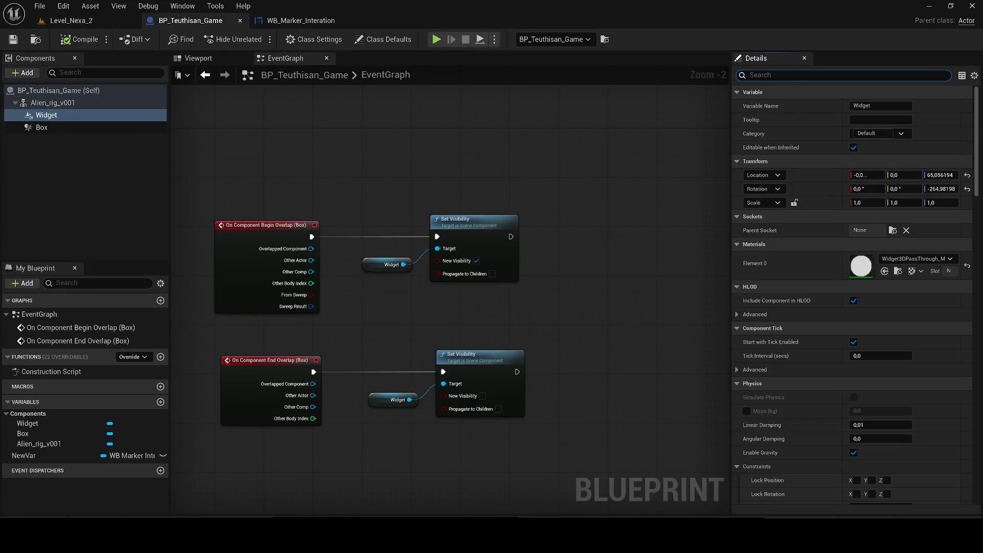
{"action": "type", "text": "visi"}
{"action": "left_click", "coordinate": [857, 106]}
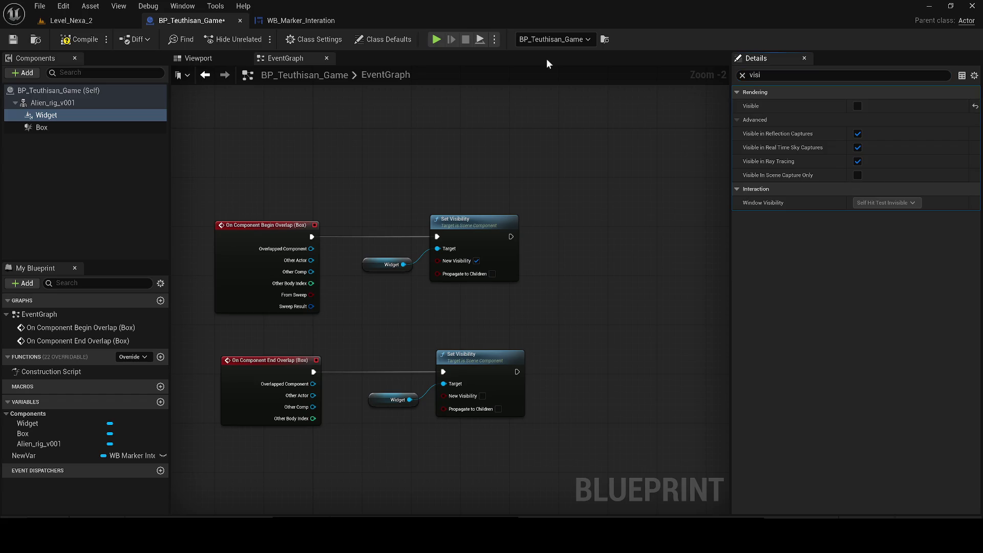
{"action": "left_click", "coordinate": [13, 40]}
{"action": "left_click", "coordinate": [71, 20]}
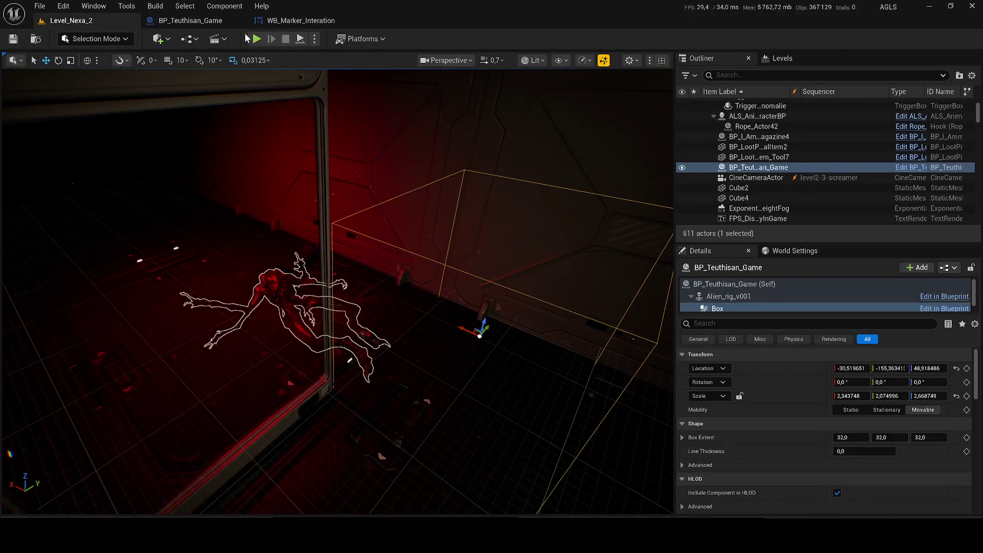
{"action": "key", "text": "alt+p"}
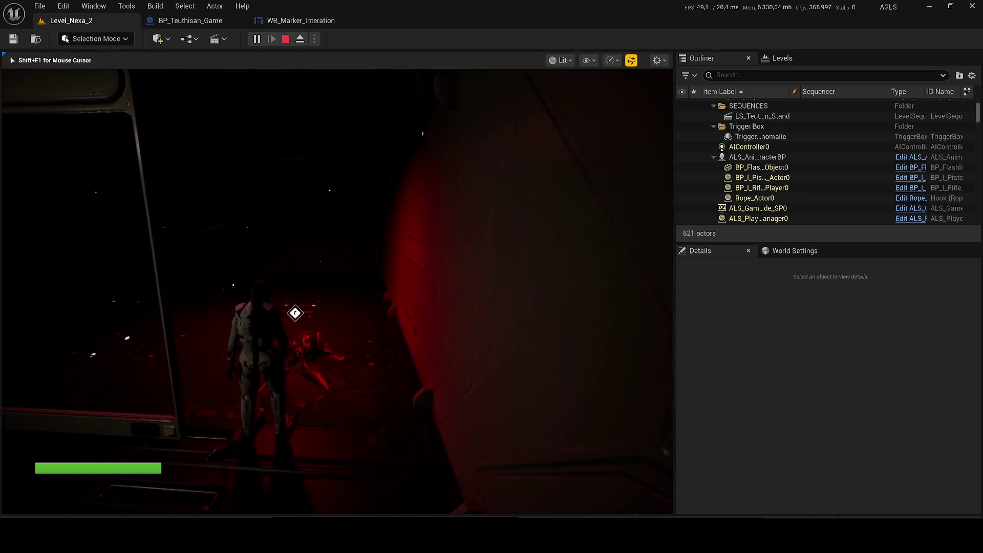
{"action": "key", "text": "Escape"}
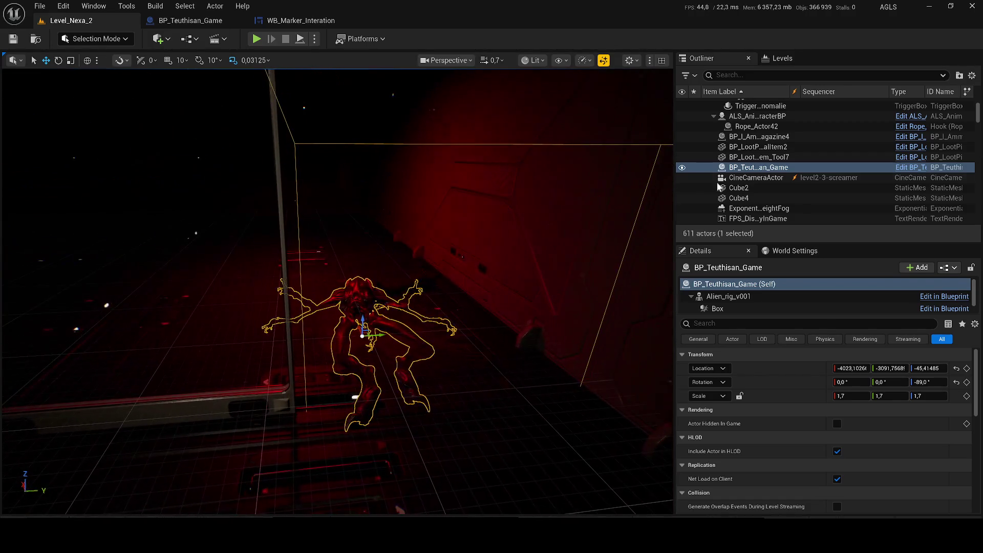
Focus the level viewport on Cube4 from the Outliner.
{"action": "double_click", "coordinate": [739, 198]}
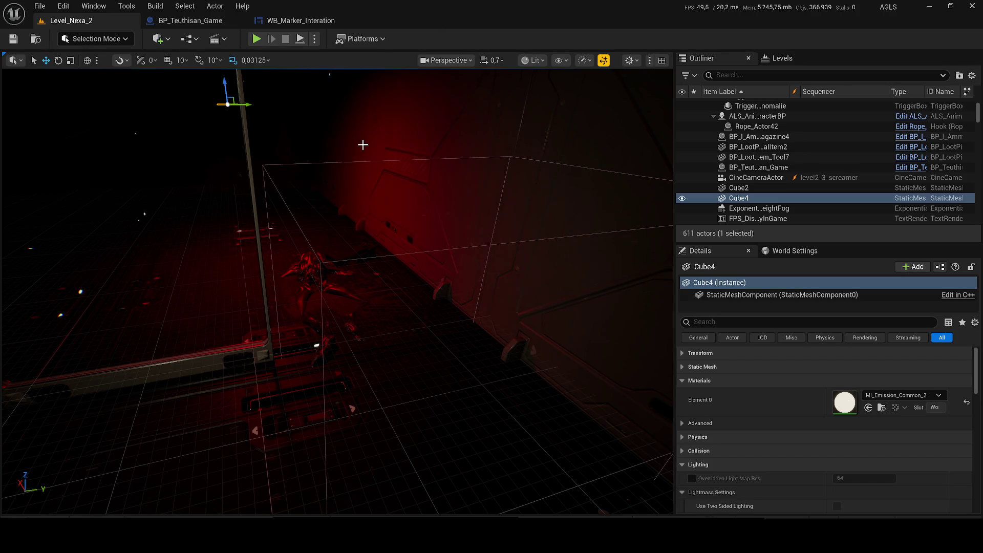
Open the level2-3-screamer sequence to view through its cine camera, undoing the accidental key move.
{"action": "left_click", "coordinate": [216, 39]}
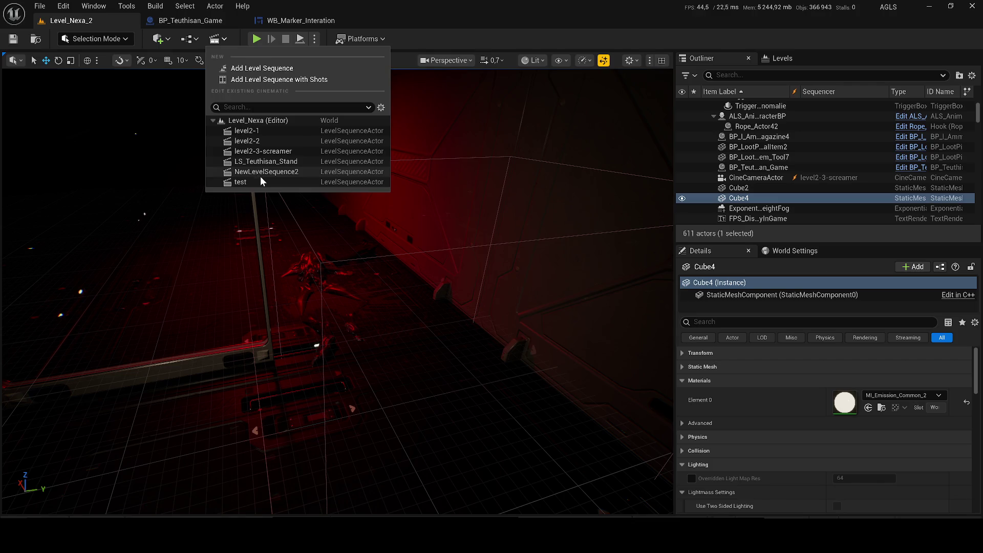
{"action": "left_click", "coordinate": [263, 151]}
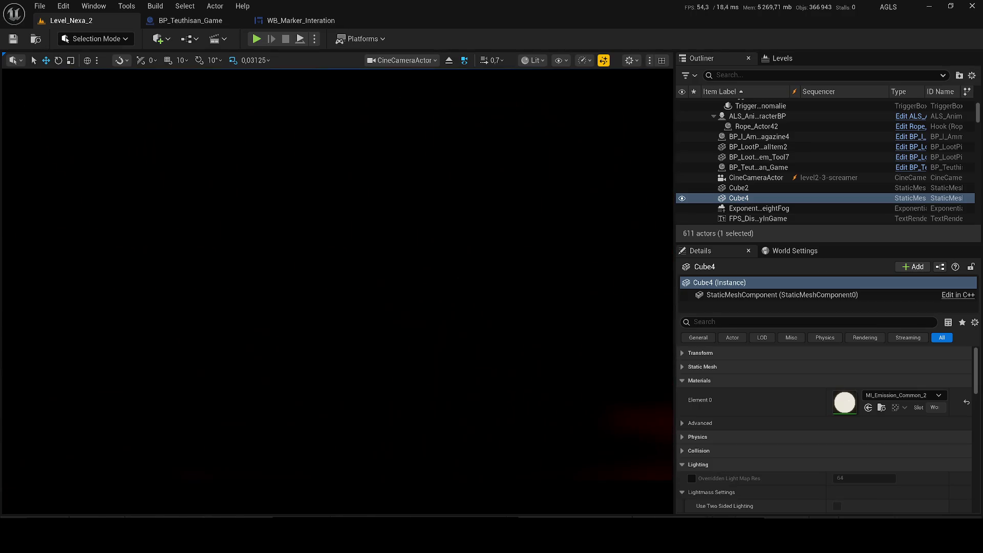
{"action": "key", "text": "Escape"}
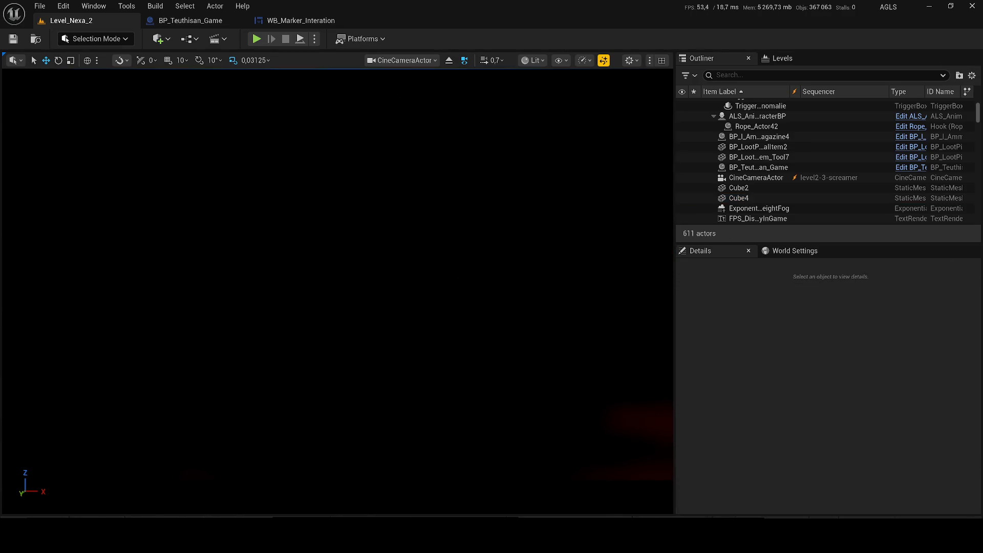
{"action": "key", "text": "ctrl+z"}
{"action": "left_click", "coordinate": [217, 39]}
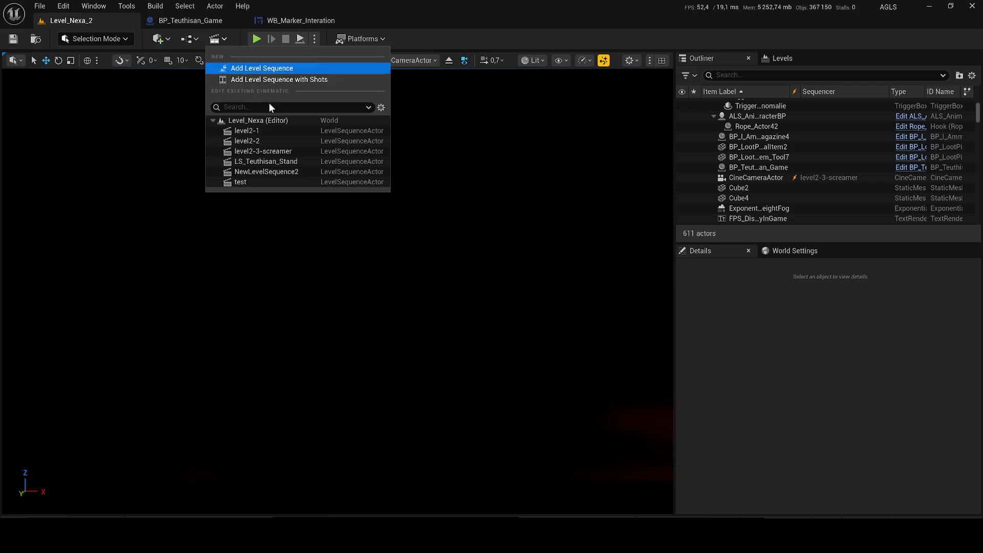
Load LS_Teuthisan_Stand and inspect the standing creature in Unlit view, then switch back to Lit.
{"action": "left_click", "coordinate": [273, 162]}
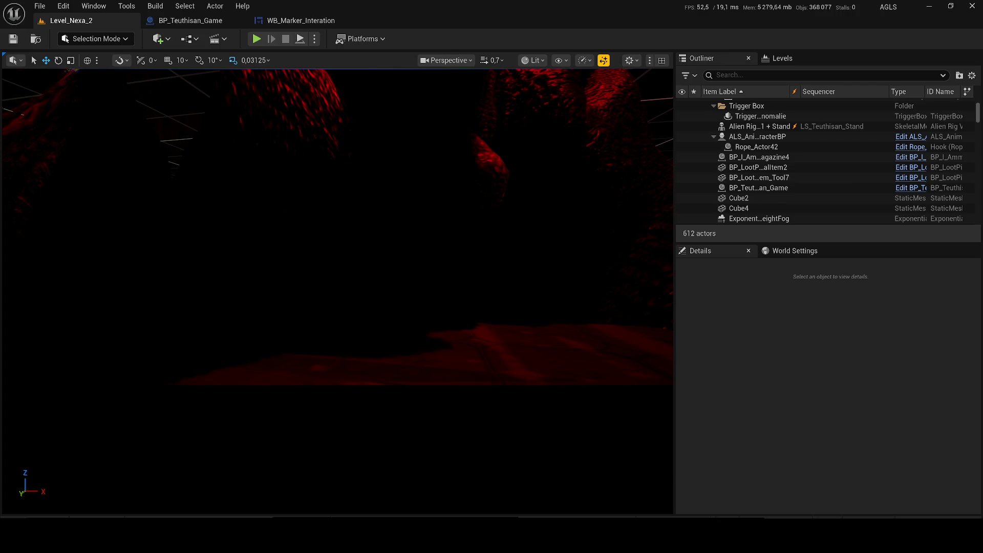
{"action": "scroll", "coordinate": [390, 89], "scroll_direction": "up", "scroll_amount": 10}
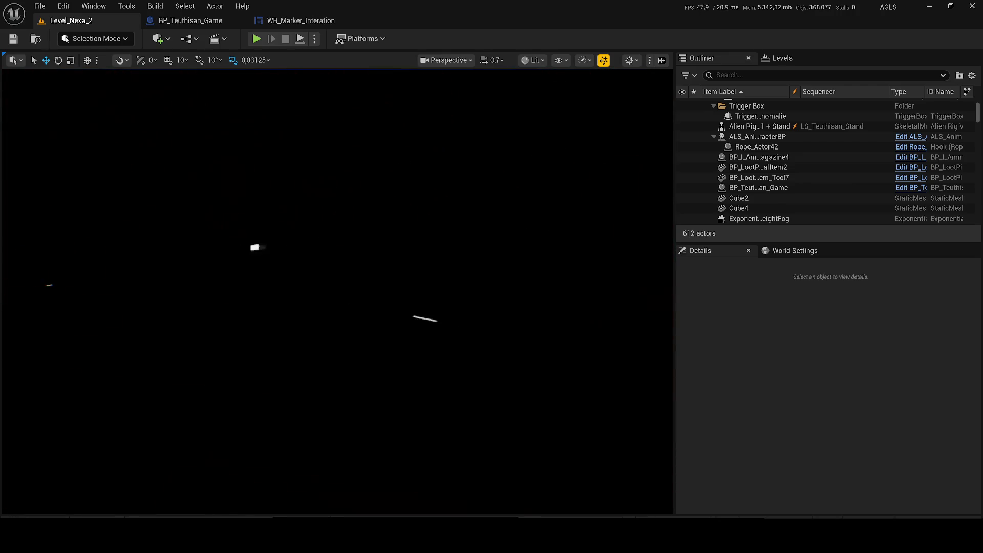
{"action": "left_click", "coordinate": [535, 61]}
{"action": "left_click", "coordinate": [527, 111]}
{"action": "left_click", "coordinate": [528, 60]}
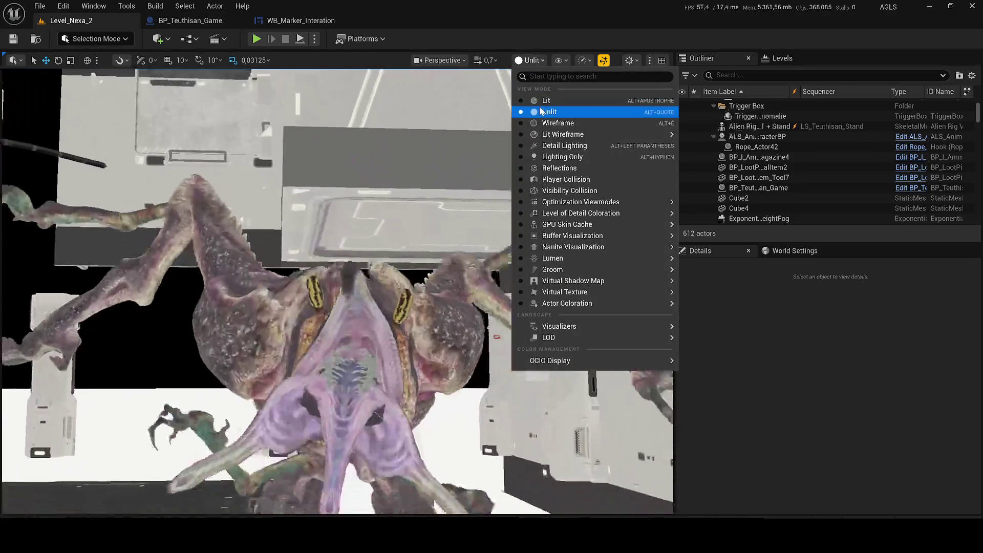
{"action": "left_click", "coordinate": [539, 107]}
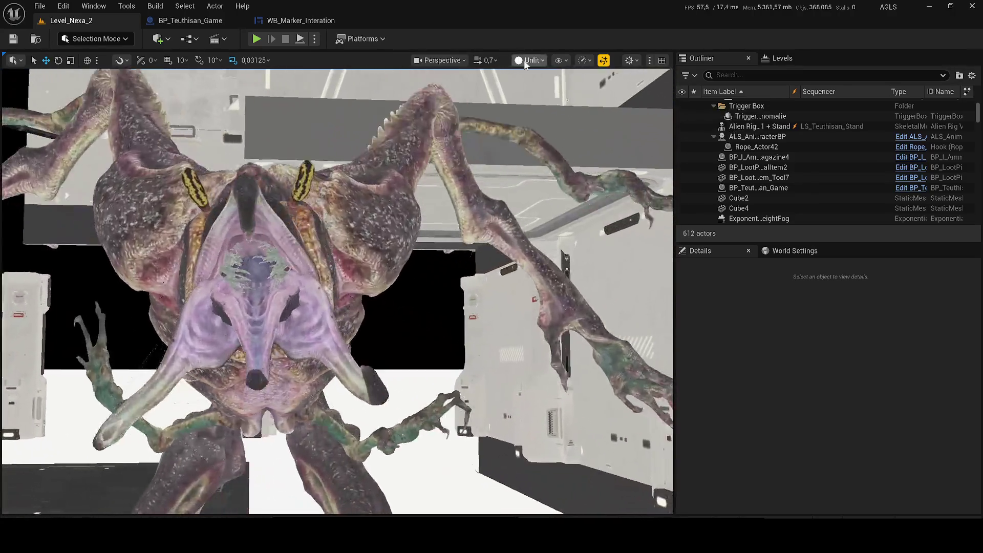
{"action": "left_click", "coordinate": [529, 60]}
{"action": "left_click", "coordinate": [550, 105]}
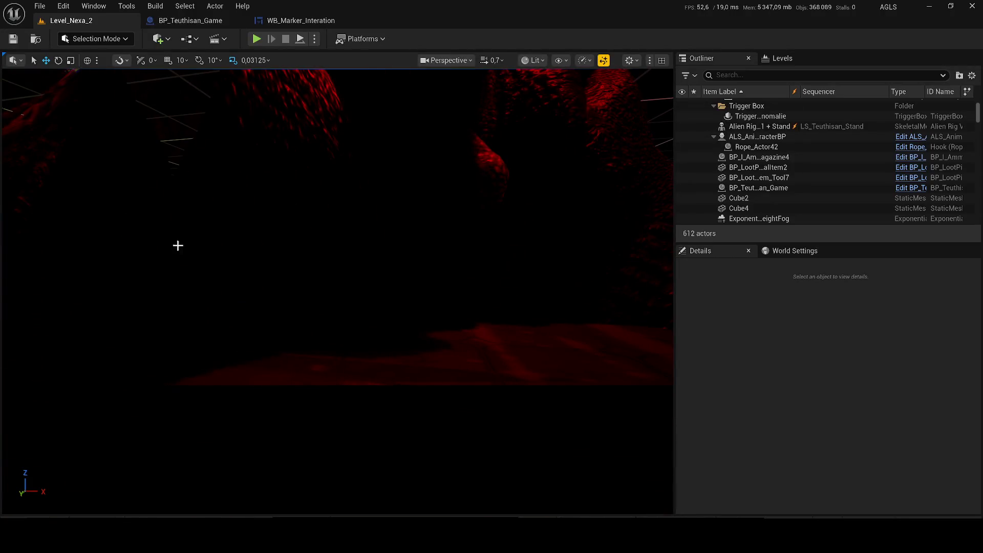
{"action": "left_click", "coordinate": [217, 39]}
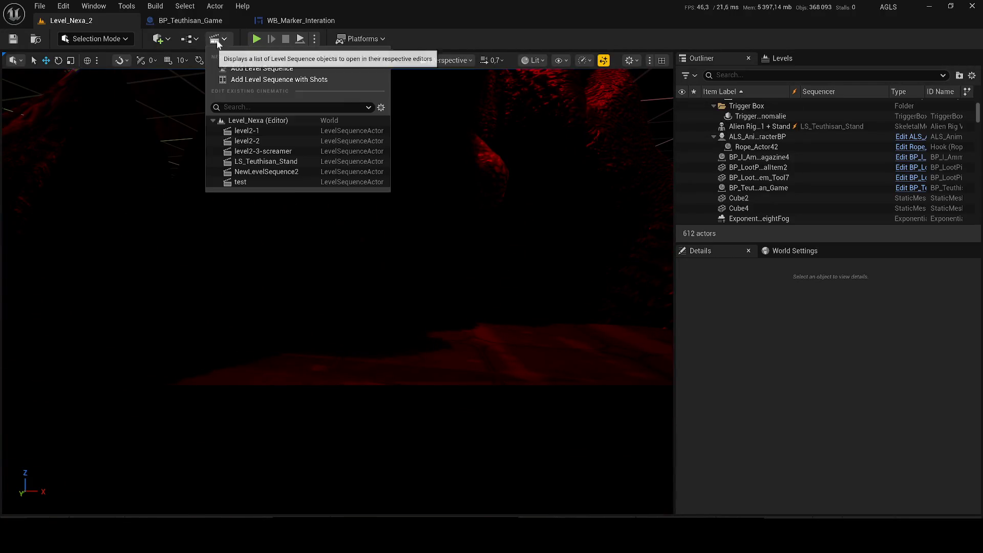
Find NewLevelSequence2 in the Outliner and delete it from the level.
{"action": "left_click", "coordinate": [275, 174]}
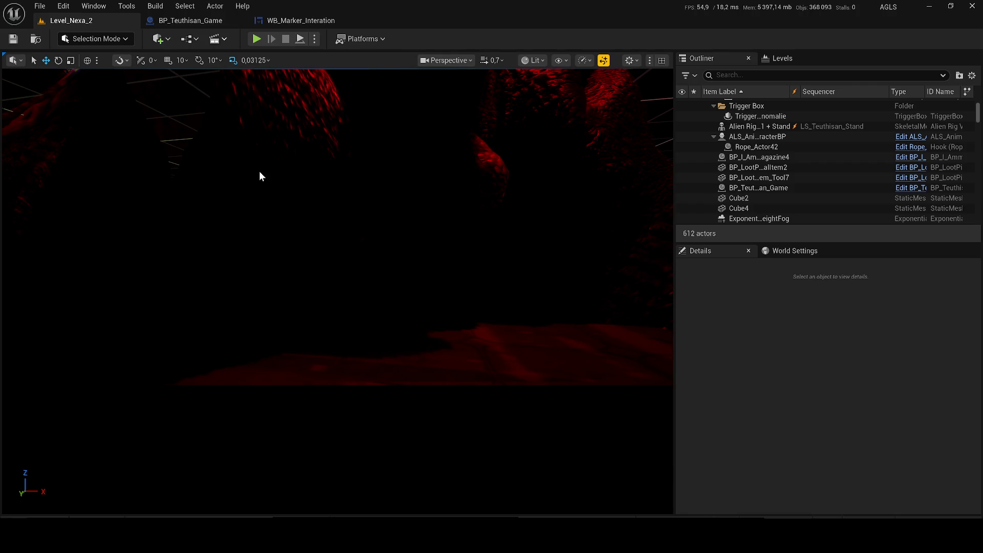
{"action": "left_click", "coordinate": [740, 75]}
{"action": "type", "text": "w"}
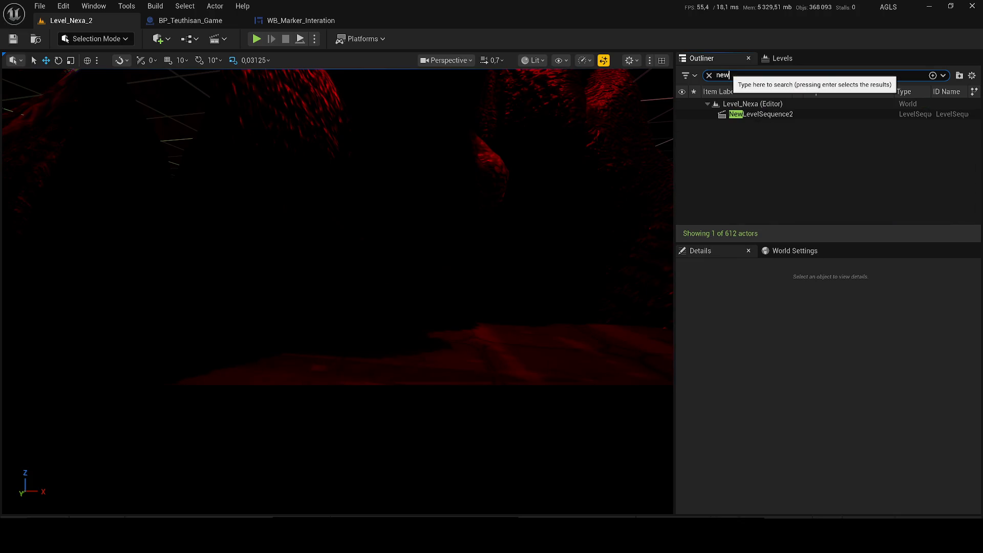
{"action": "left_click", "coordinate": [736, 115]}
{"action": "key", "text": "Delete"}
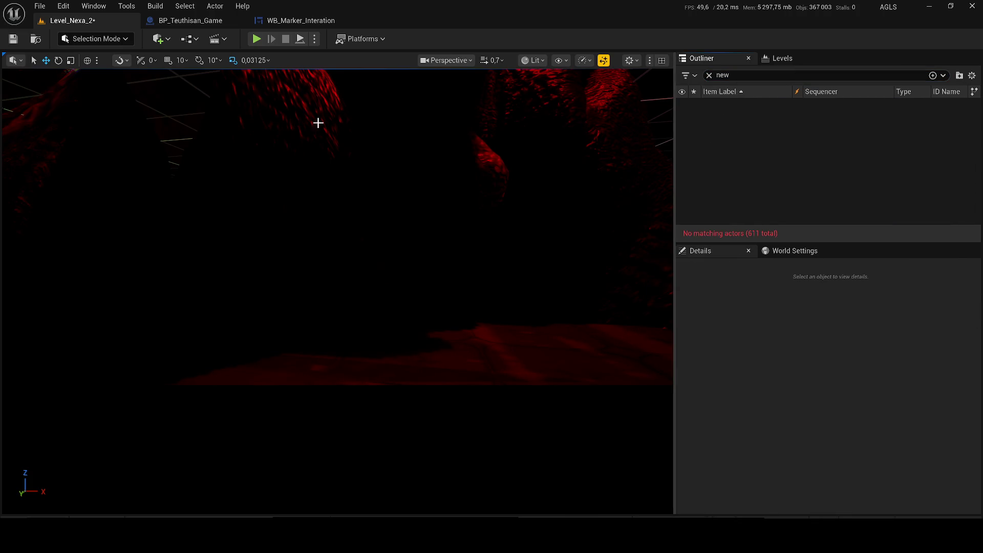
Load the test level sequence and search the Outliner for 'test', then clear the filter.
{"action": "left_click", "coordinate": [214, 40]}
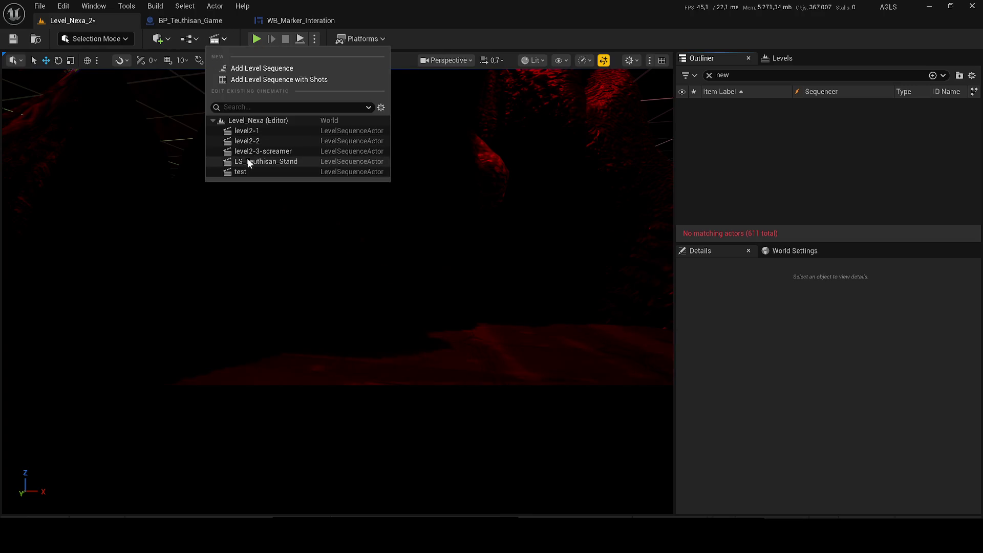
{"action": "left_click", "coordinate": [228, 172]}
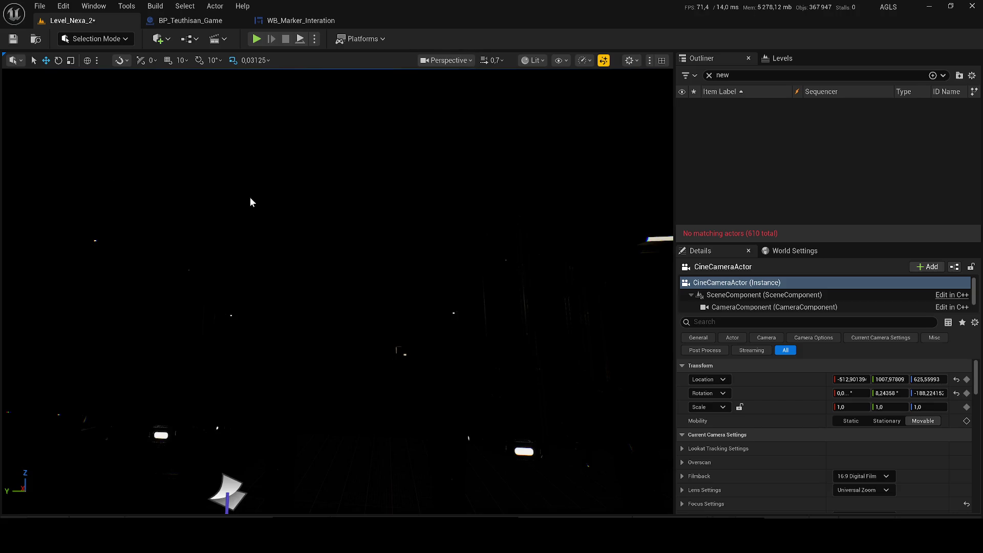
{"action": "left_click", "coordinate": [762, 73]}
{"action": "type", "text": "tex"}
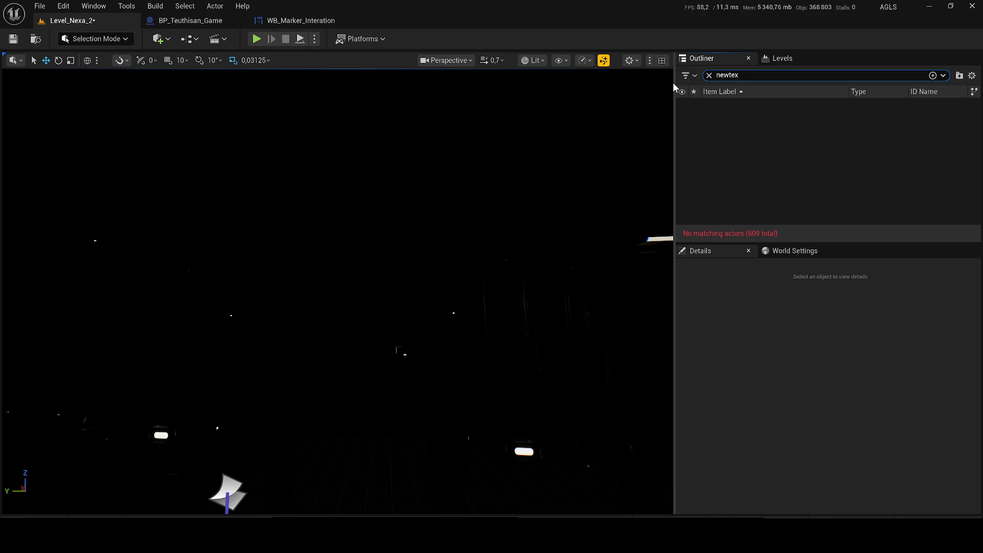
{"action": "key", "text": "ctrl+a"}
{"action": "type", "text": "test"}
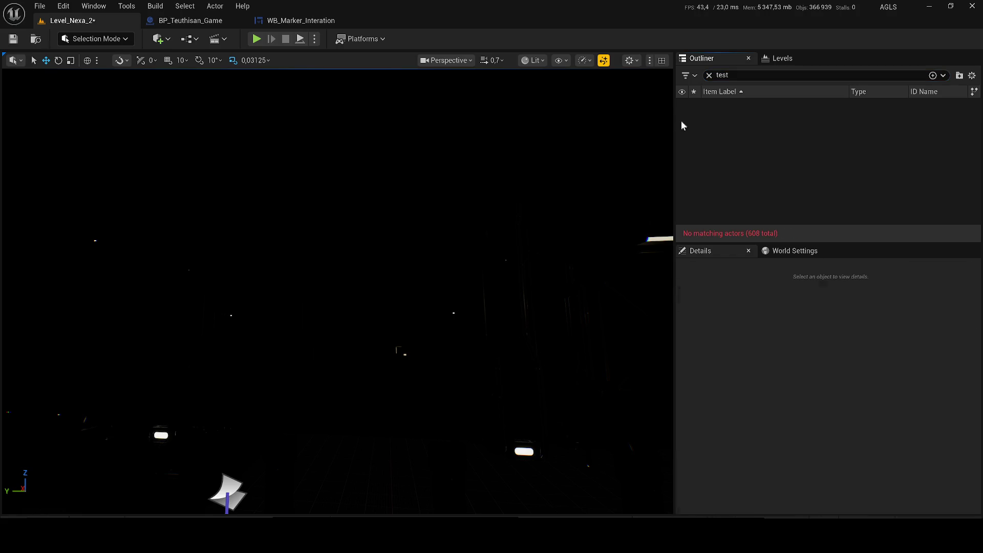
{"action": "left_click", "coordinate": [709, 76]}
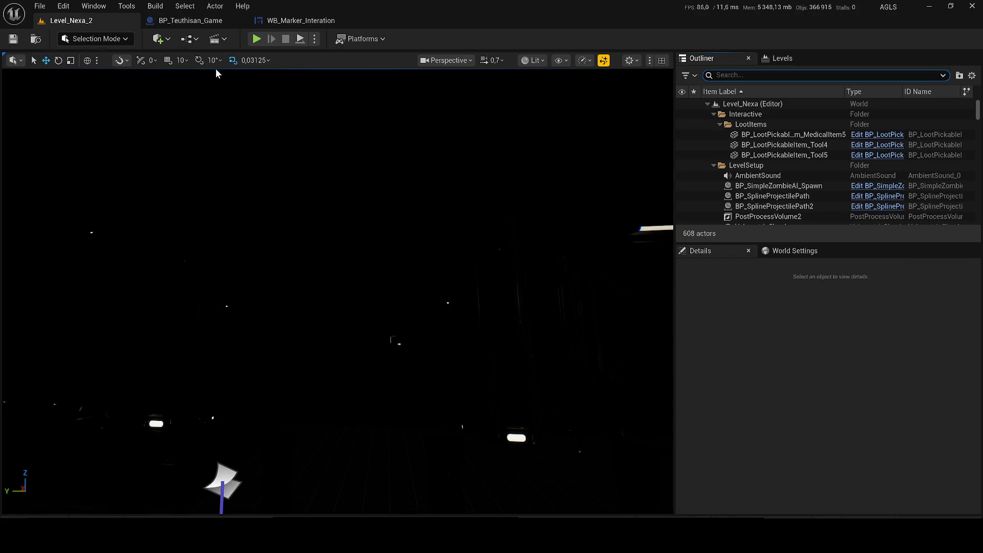
{"action": "left_click", "coordinate": [215, 39]}
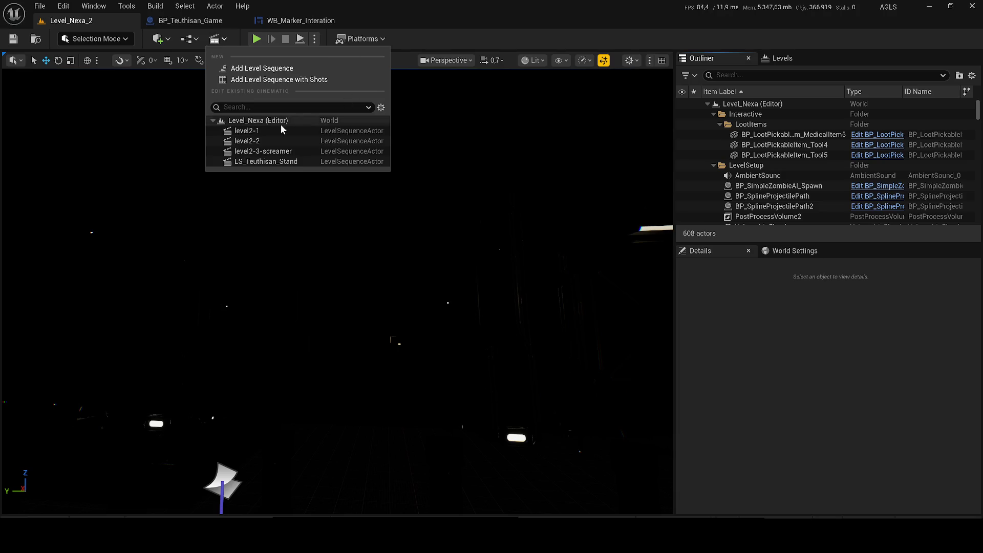
{"action": "mouse_move", "coordinate": [359, 256]}
{"action": "left_mouse_down"}
{"action": "mouse_move", "coordinate": [461, 179]}
{"action": "mouse_move", "coordinate": [494, 128]}
{"action": "left_mouse_up"}
{"action": "left_click", "coordinate": [256, 39]}
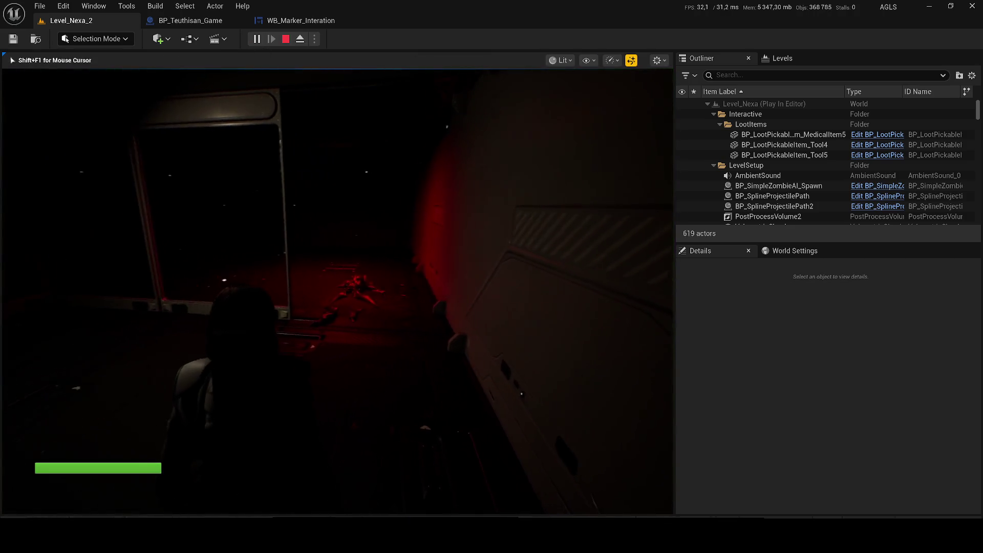
{"action": "key", "text": "w"}
{"action": "key", "text": "w"}
{"action": "key", "text": "w"}
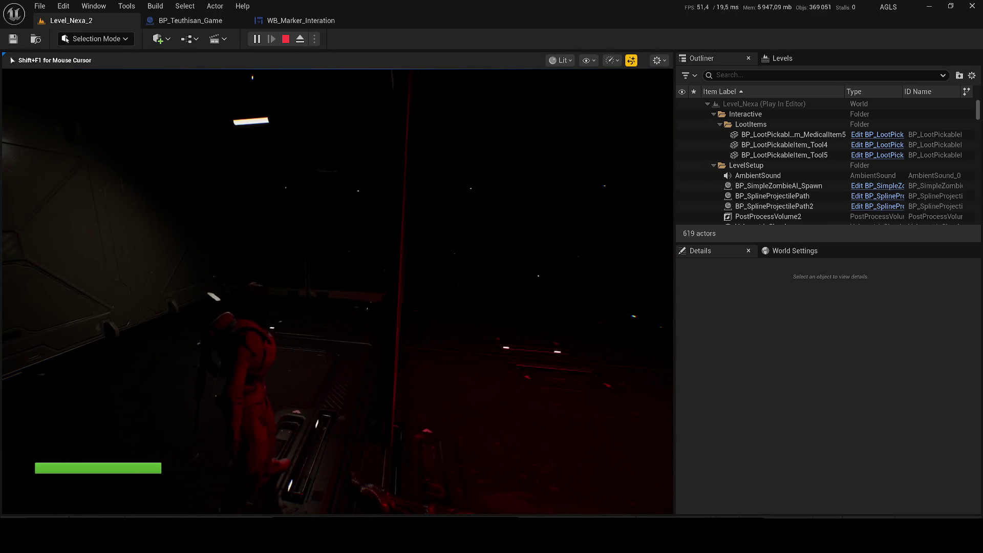
{"action": "key", "text": "1"}
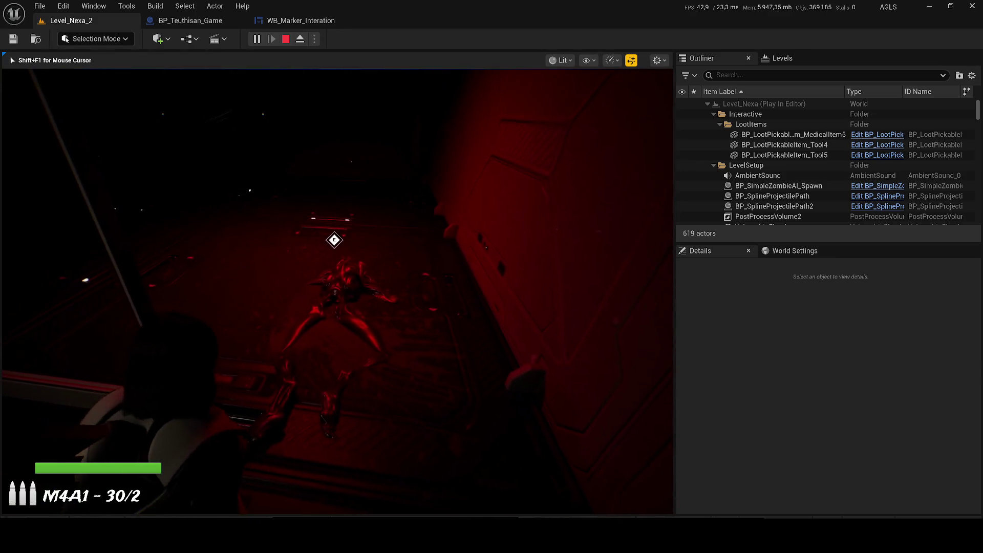
{"action": "key", "text": "w"}
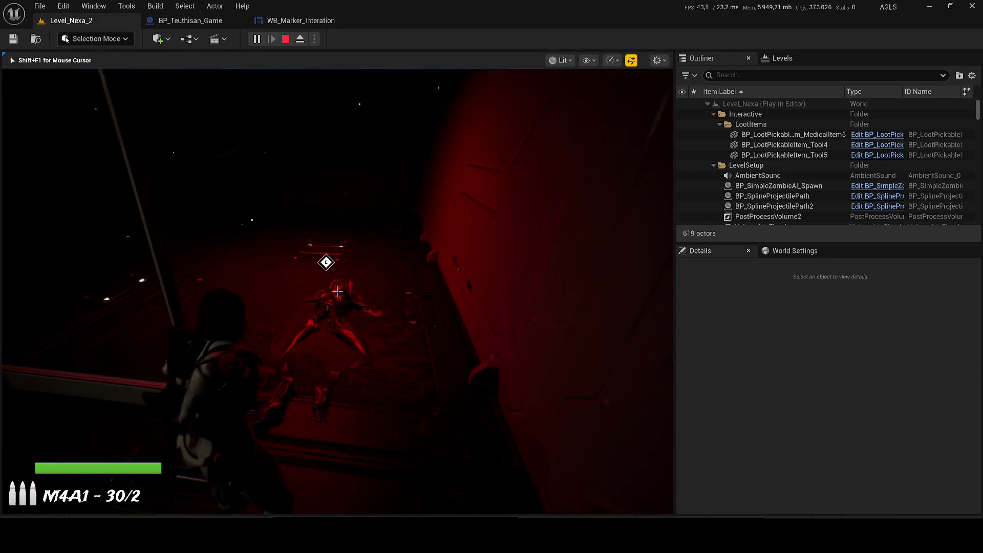
{"action": "left_click", "coordinate": [338, 291]}
{"action": "left_click_drag", "start_coordinate": [337, 291], "coordinate": [338, 292]}
{"action": "key", "text": "Escape"}
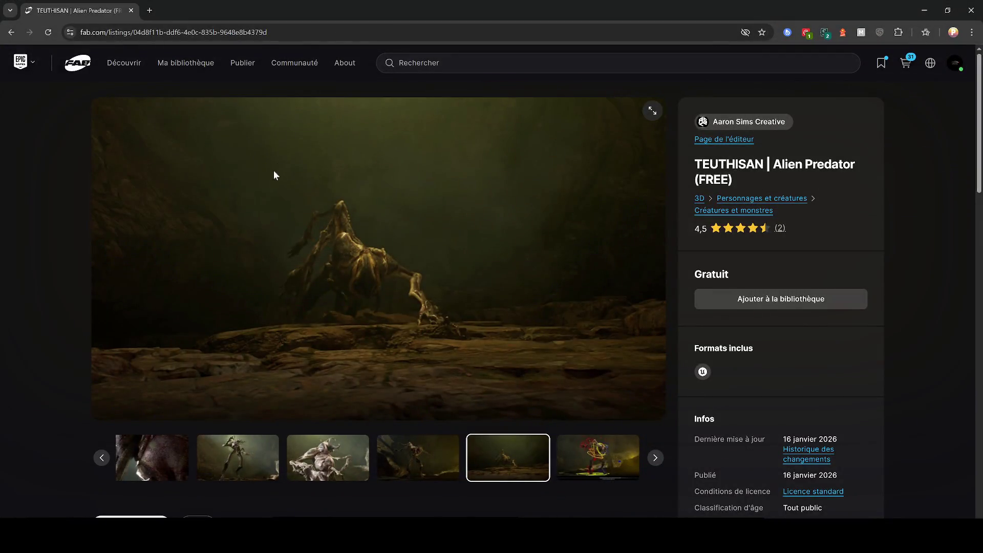
Load Discord in a new browser tab, then return to Unreal Engine.
{"action": "left_click", "coordinate": [147, 12]}
{"action": "type", "text": "disc"}
{"action": "key", "text": "Return"}
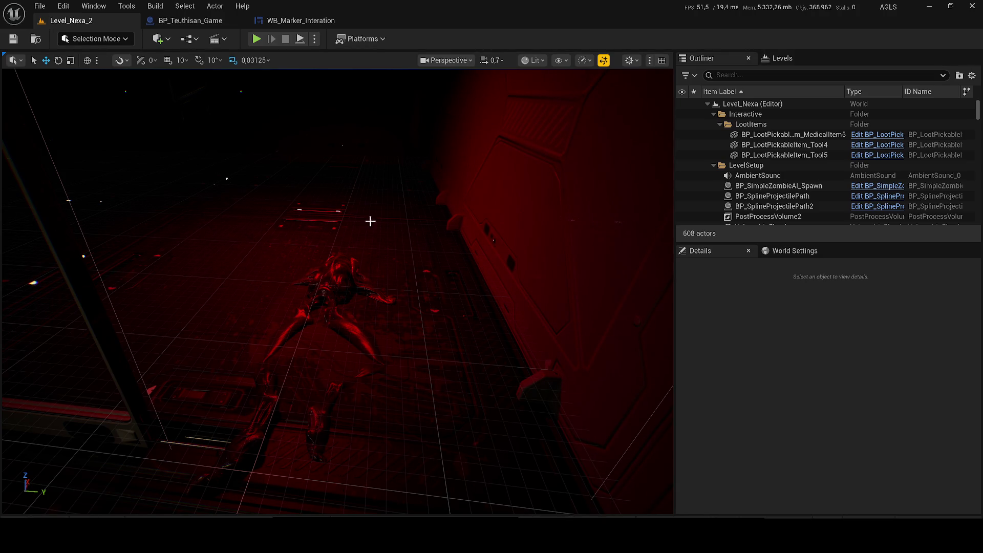
{"action": "left_click", "coordinate": [127, 6]}
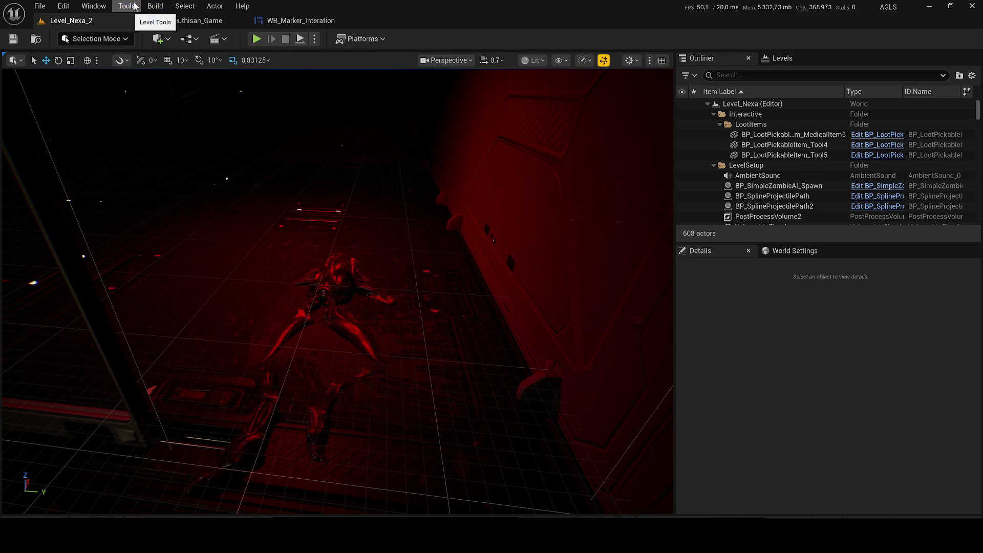
Add a level sequence, editing the level2-3-screamer name into level2-4-creature, and save it.
{"action": "left_click", "coordinate": [189, 39]}
{"action": "left_click", "coordinate": [223, 40]}
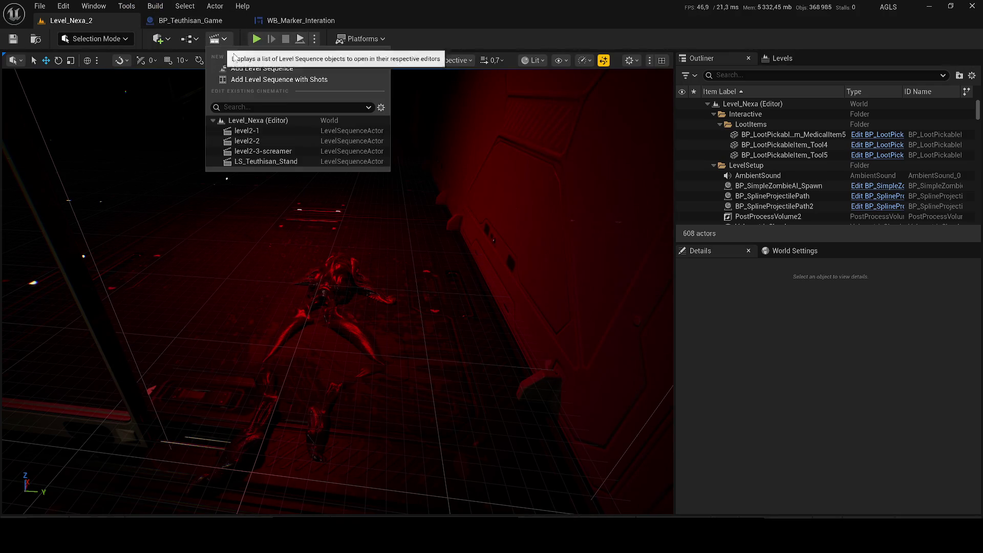
{"action": "left_click", "coordinate": [263, 72]}
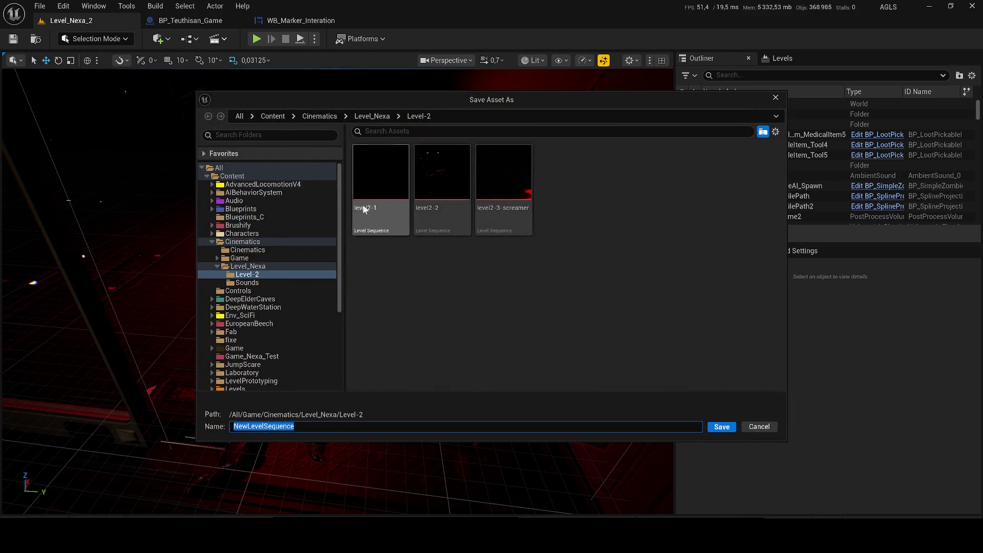
{"action": "left_click", "coordinate": [507, 221]}
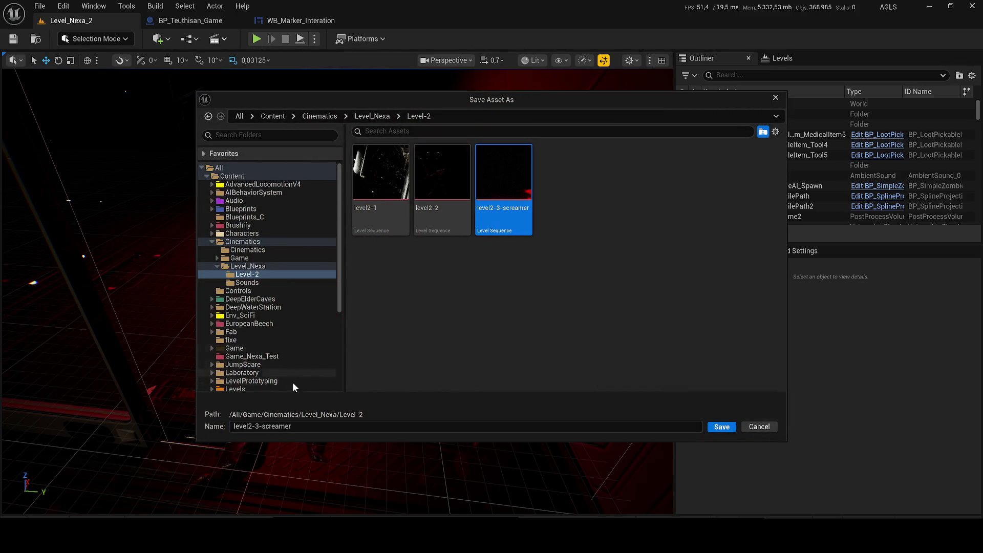
{"action": "left_click", "coordinate": [266, 426]}
{"action": "double_click", "coordinate": [260, 426]}
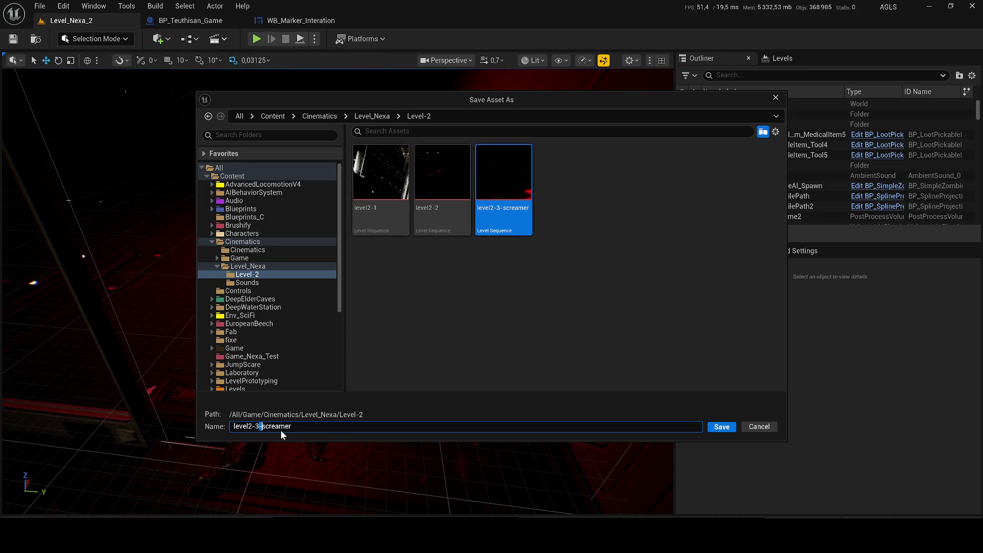
{"action": "type", "text": "4"}
{"action": "key", "text": "shift+End"}
{"action": "key", "text": "BackSpace"}
{"action": "type", "text": "crea"}
{"action": "type", "text": "ture"}
{"action": "left_click", "coordinate": [710, 426]}
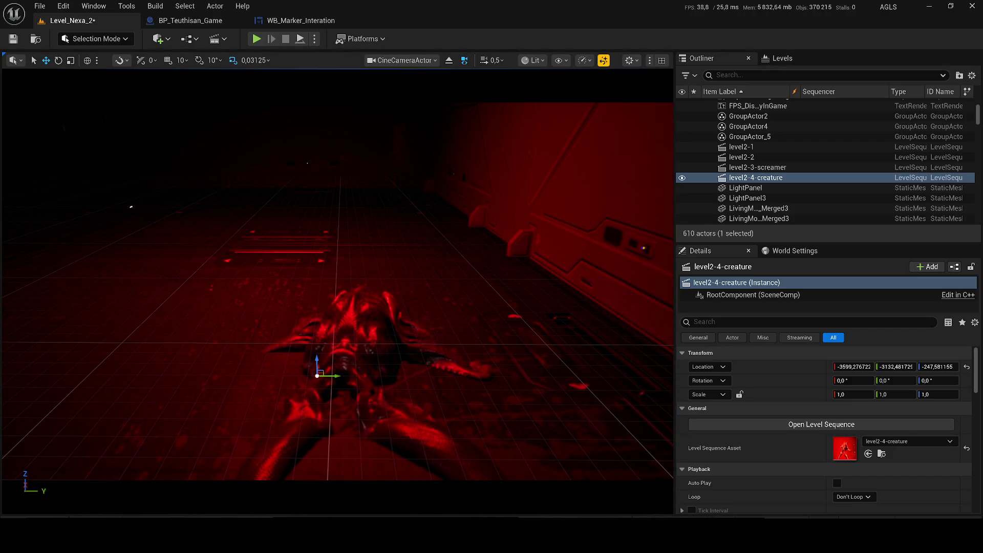
Deselect the level2-4-creature sequence actor and select the ceiling window mesh above the creature.
{"action": "key", "text": "Escape"}
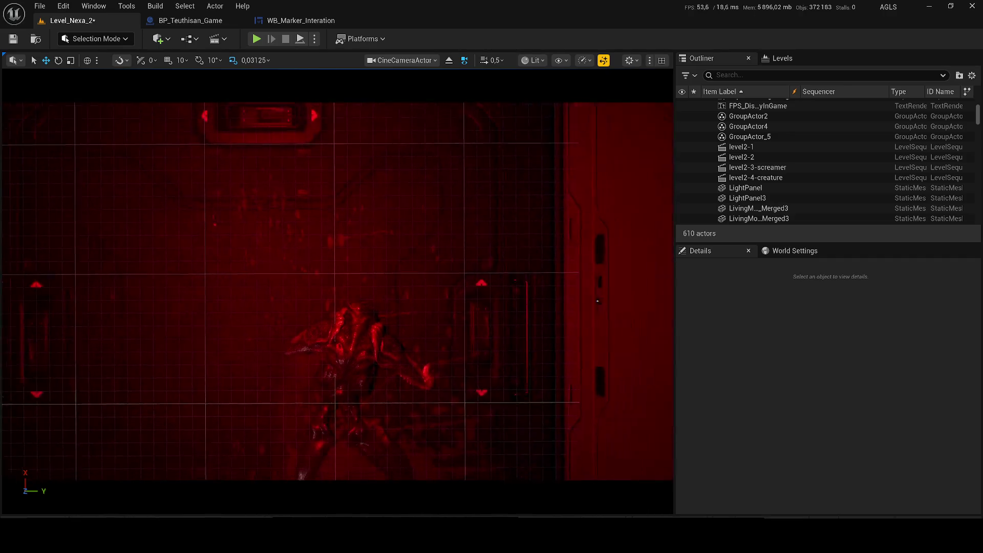
{"action": "left_click", "coordinate": [212, 217]}
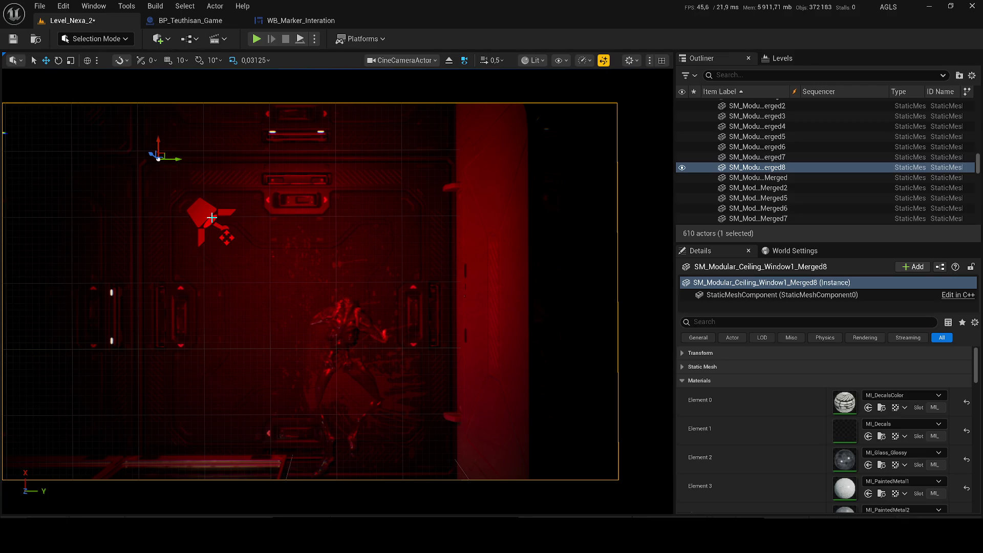
Stop piloting the cine camera and hide the ceiling window mesh above the creature.
{"action": "left_click", "coordinate": [203, 214]}
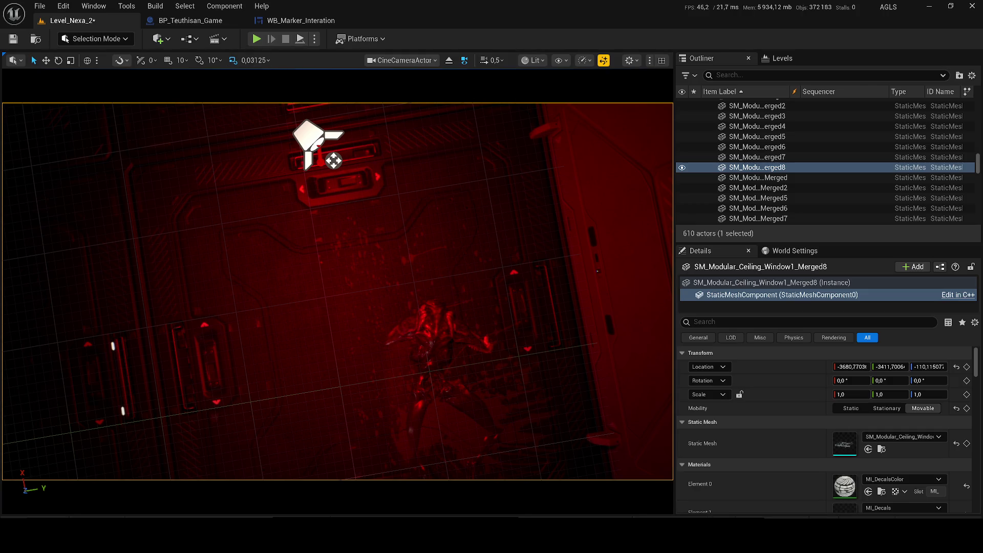
{"action": "left_click", "coordinate": [449, 60]}
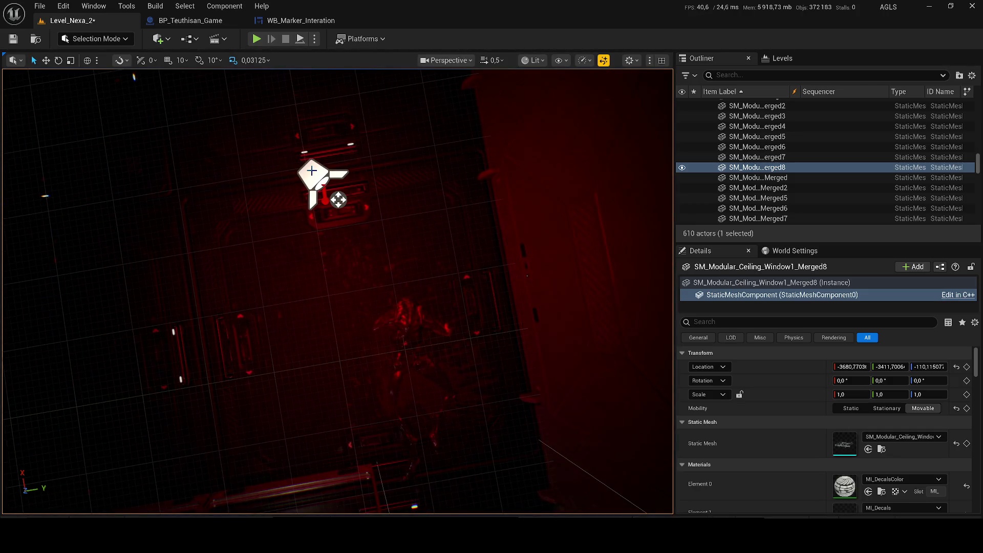
{"action": "left_click", "coordinate": [682, 167]}
Raise the red spotlight RectLight138's intensity from 2 to 10 cd.
{"action": "left_click", "coordinate": [312, 176]}
{"action": "left_click", "coordinate": [864, 436]}
{"action": "type", "text": "1"}
{"action": "key", "text": "Return"}
{"action": "type", "text": "2,0 cd"}
{"action": "key", "text": "Return"}
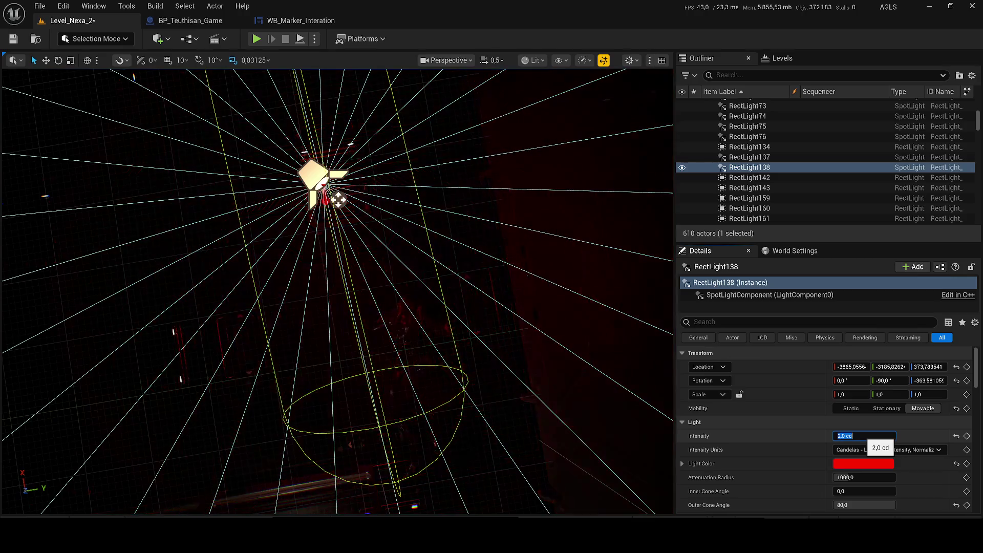
{"action": "type", "text": "5"}
{"action": "key", "text": "Return"}
{"action": "type", "text": "41"}
{"action": "key", "text": "Return"}
{"action": "type", "text": "10"}
{"action": "key", "text": "Return"}
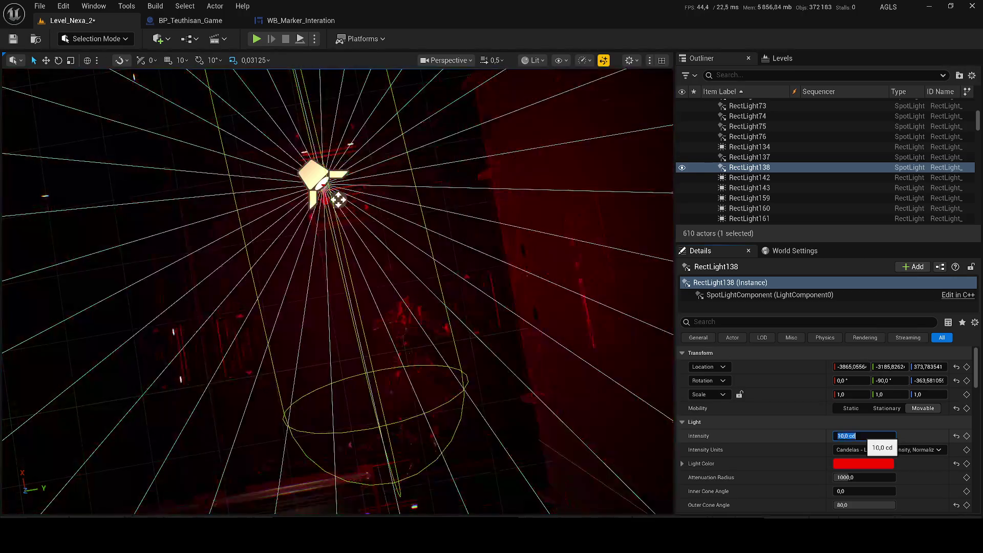
{"action": "left_click", "coordinate": [808, 190]}
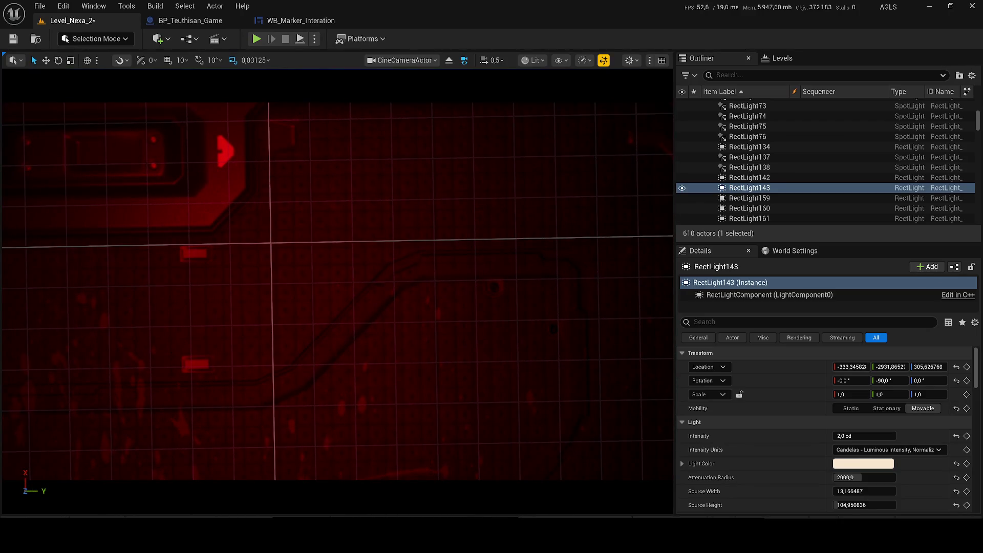
Select the CineCameraActor in the Outliner to show its Details.
{"action": "left_click", "coordinate": [755, 167]}
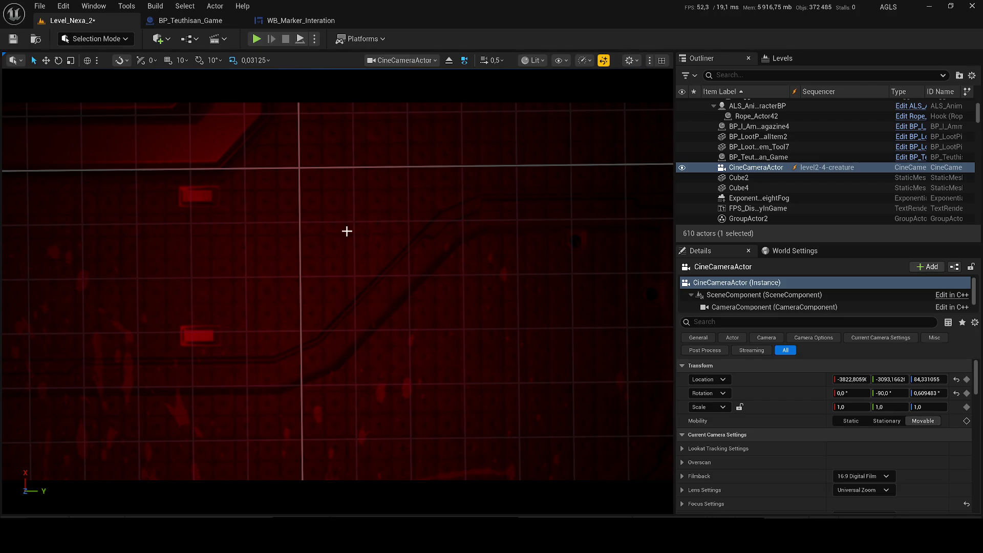
Deselect the CineCameraActor.
{"action": "key", "text": "Escape"}
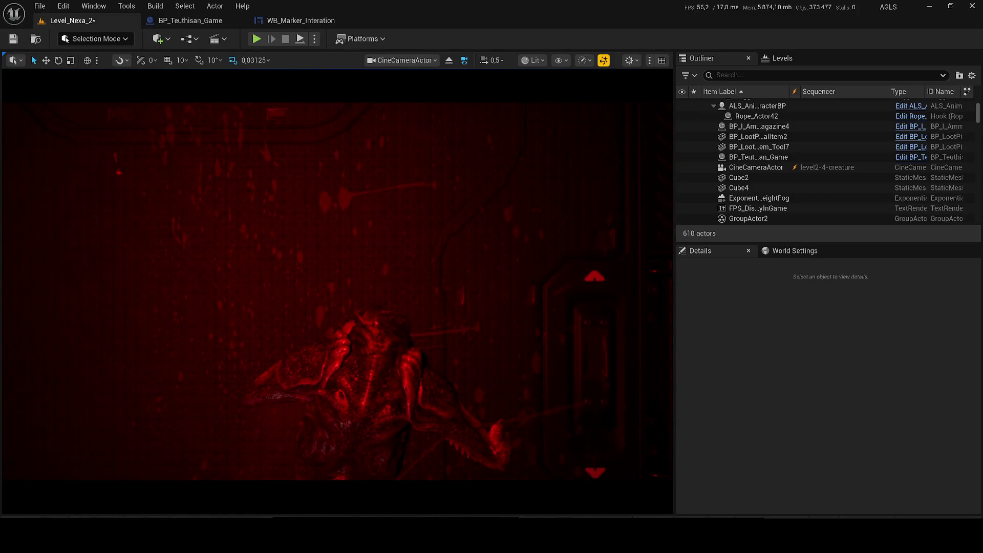
Restore the editor grid, angle the view on the room, and list the level sequences.
{"action": "key", "text": "g"}
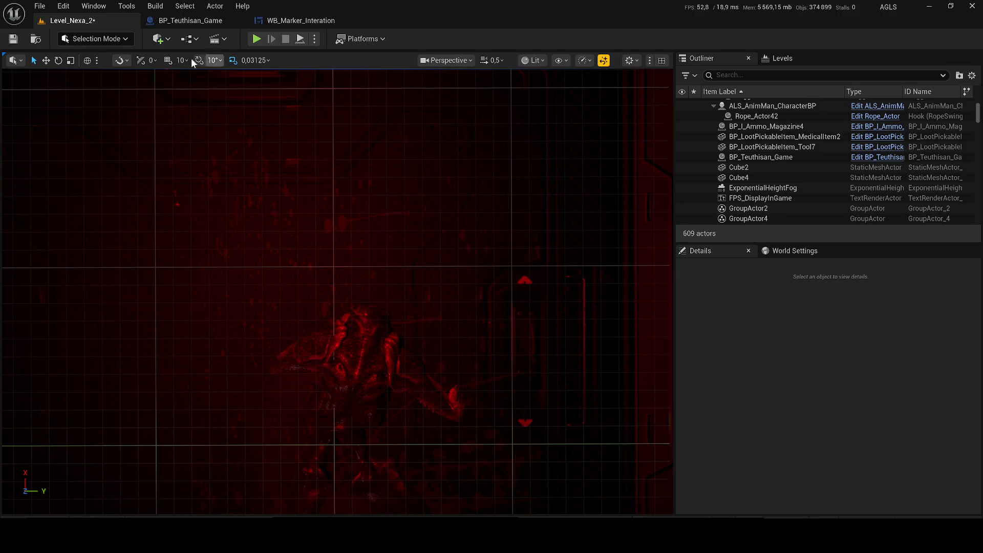
{"action": "mouse_move", "coordinate": [492, 333]}
{"action": "left_mouse_down"}
{"action": "mouse_move", "coordinate": [479, 251]}
{"action": "mouse_move", "coordinate": [430, 225]}
{"action": "mouse_move", "coordinate": [484, 336]}
{"action": "left_mouse_up"}
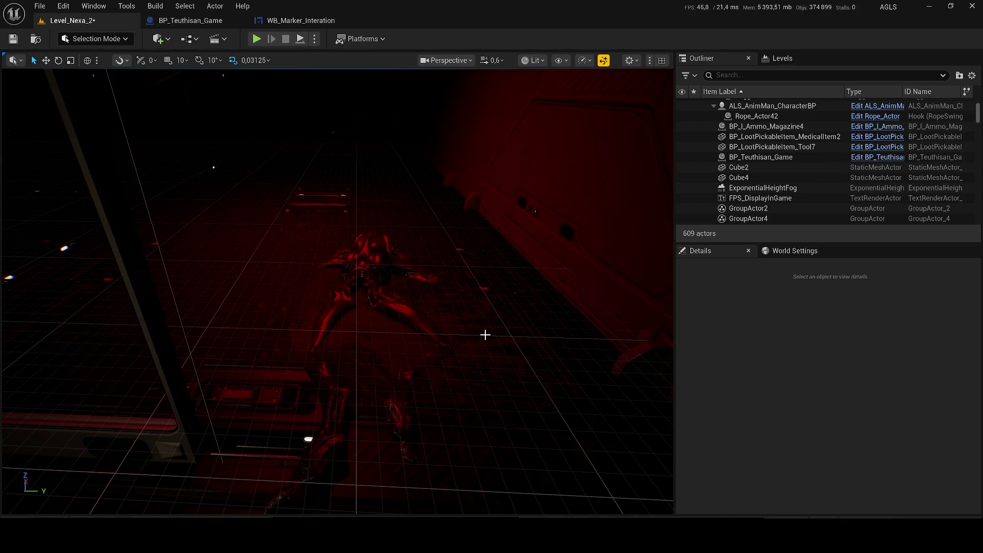
{"action": "left_click", "coordinate": [196, 40]}
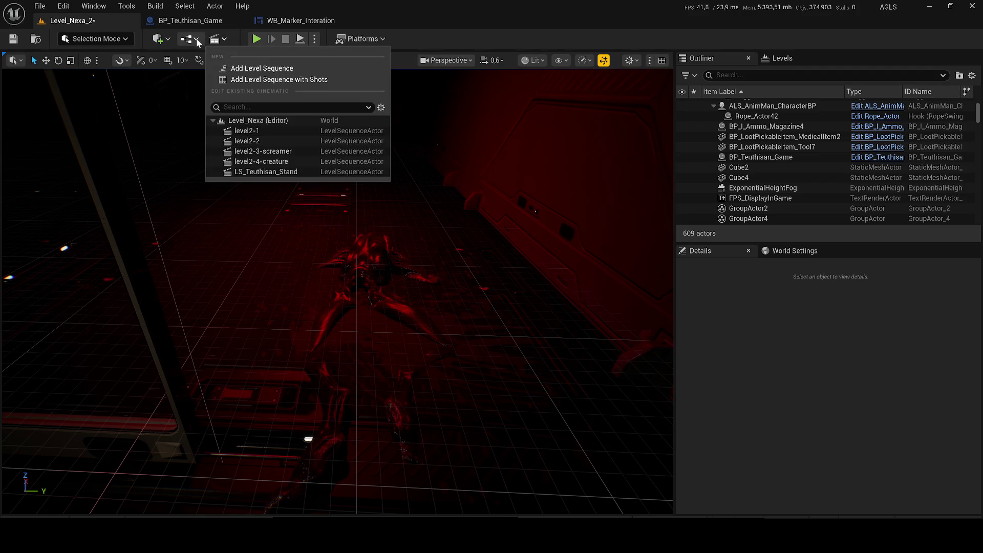
Switch to the BP_Teuthisan_Game blueprint and inspect its Box trigger component.
{"action": "left_click", "coordinate": [196, 40]}
{"action": "mouse_move", "coordinate": [394, 165]}
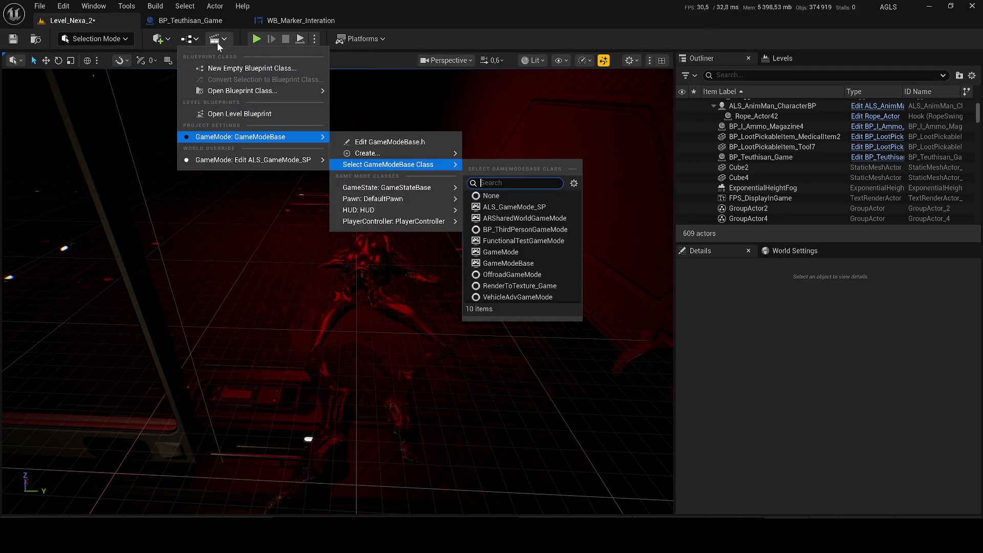
{"action": "left_click", "coordinate": [215, 21]}
{"action": "scroll", "coordinate": [398, 168], "scroll_direction": "down", "scroll_amount": 2}
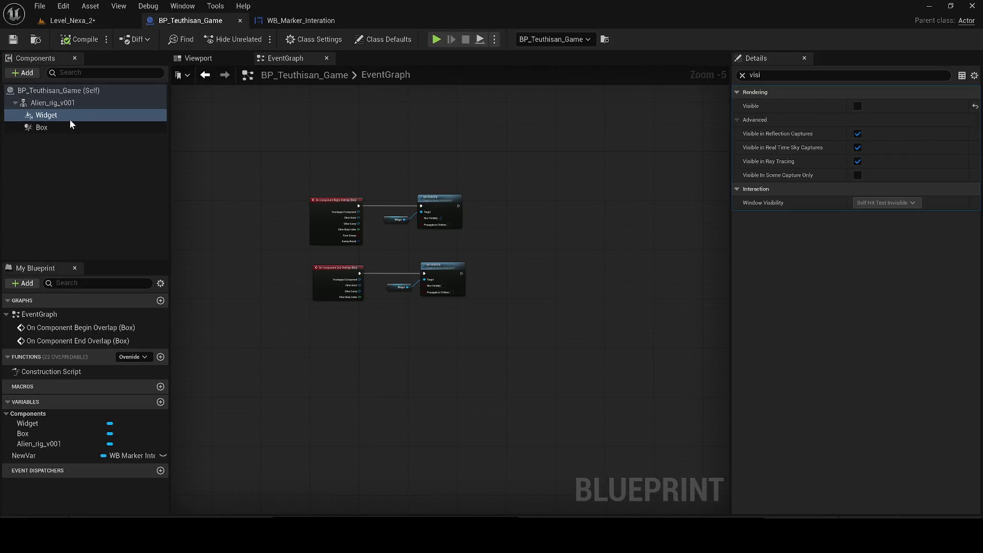
{"action": "left_click", "coordinate": [59, 127]}
{"action": "scroll", "coordinate": [355, 209], "scroll_direction": "down", "scroll_amount": 4}
{"action": "left_click", "coordinate": [741, 75]}
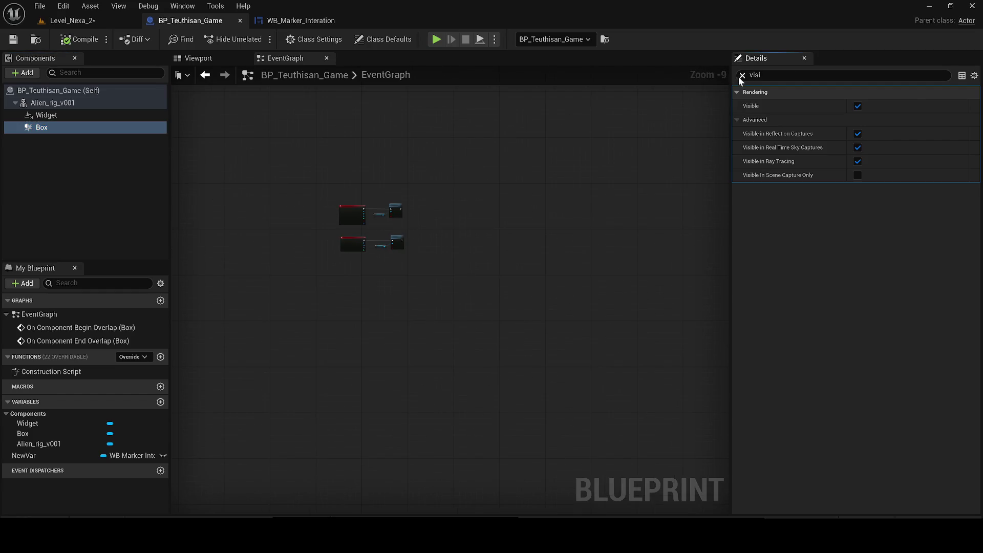
{"action": "right_click", "coordinate": [42, 128]}
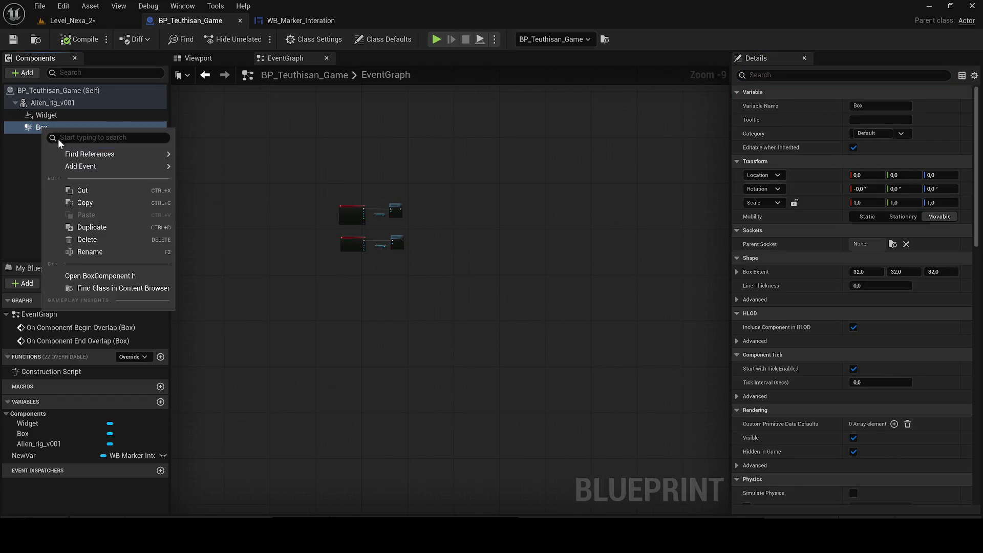
{"action": "mouse_move", "coordinate": [103, 167]}
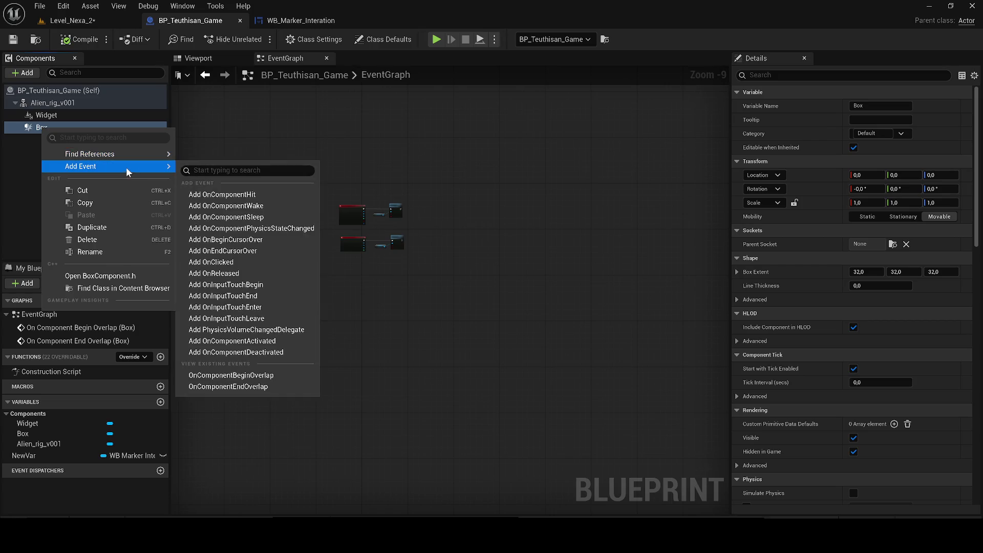
{"action": "scroll", "coordinate": [367, 245], "scroll_direction": "up", "scroll_amount": 6}
{"action": "left_click", "coordinate": [366, 246]}
{"action": "scroll", "coordinate": [522, 322], "scroll_direction": "up", "scroll_amount": 1}
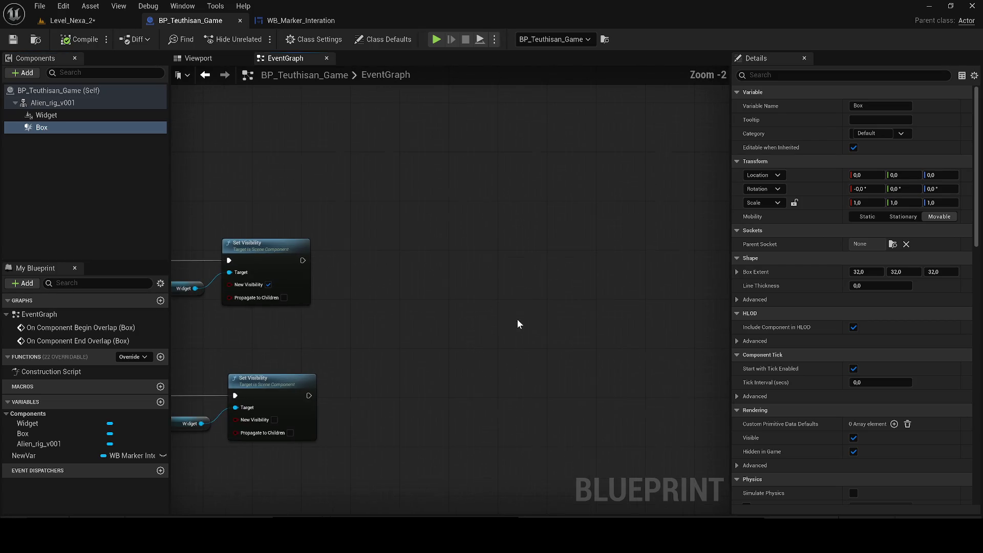
Add a Create Level Sequence Player node after Set Visibility, using level2-4-creature.
{"action": "left_click_drag", "start_coordinate": [303, 260], "coordinate": [490, 229]}
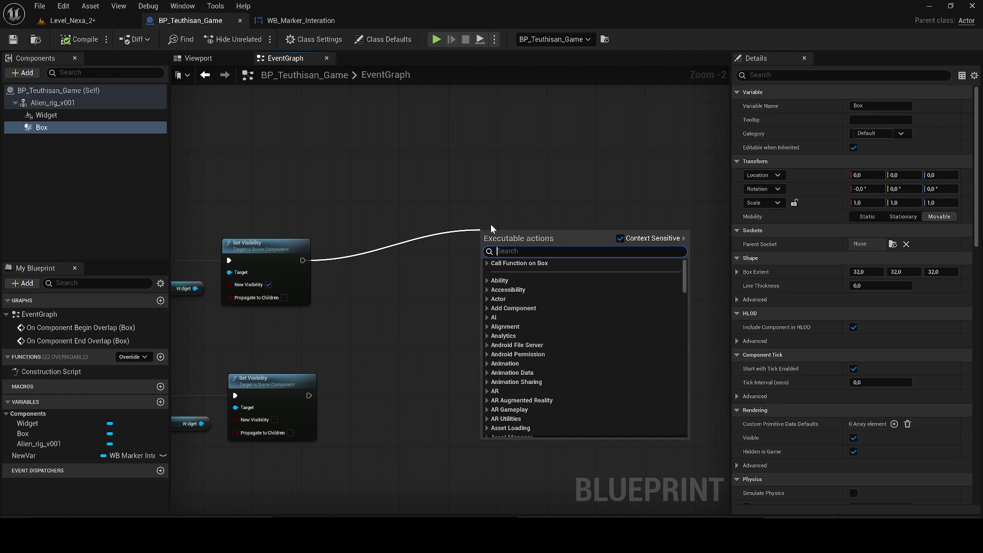
{"action": "type", "text": "play seque"}
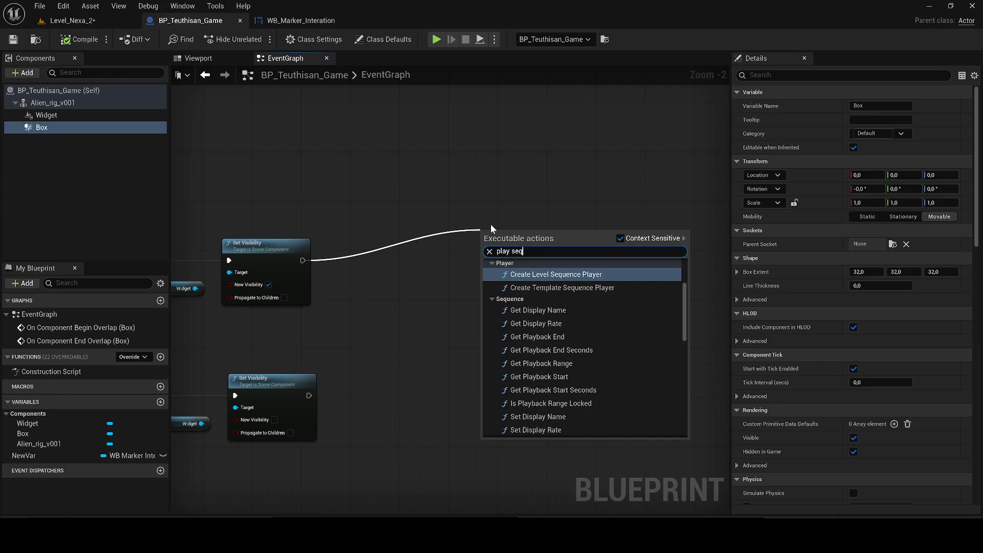
{"action": "key", "text": "Return"}
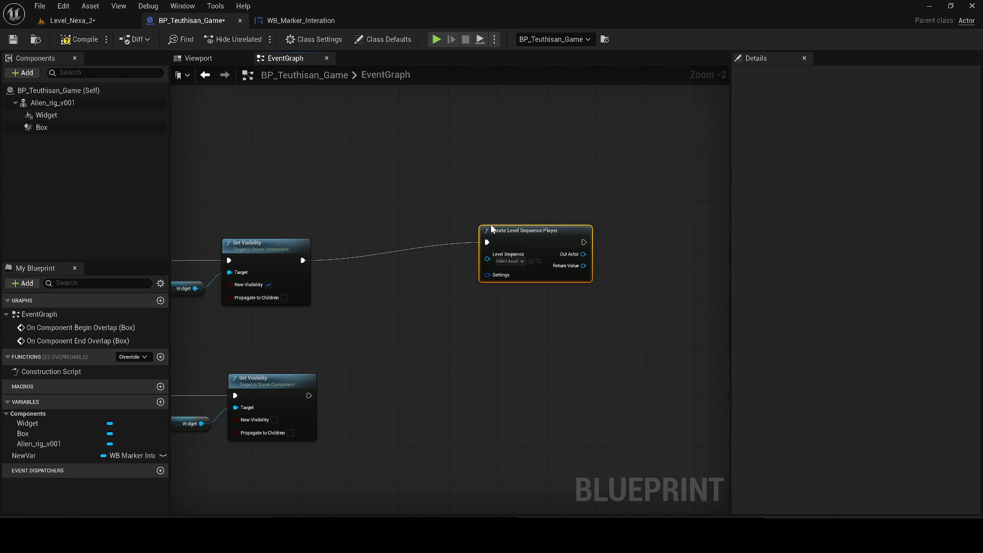
{"action": "left_click_drag", "start_coordinate": [492, 228], "coordinate": [402, 251]}
{"action": "left_click", "coordinate": [412, 281]}
{"action": "scroll", "coordinate": [478, 358], "scroll_direction": "down", "scroll_amount": 5}
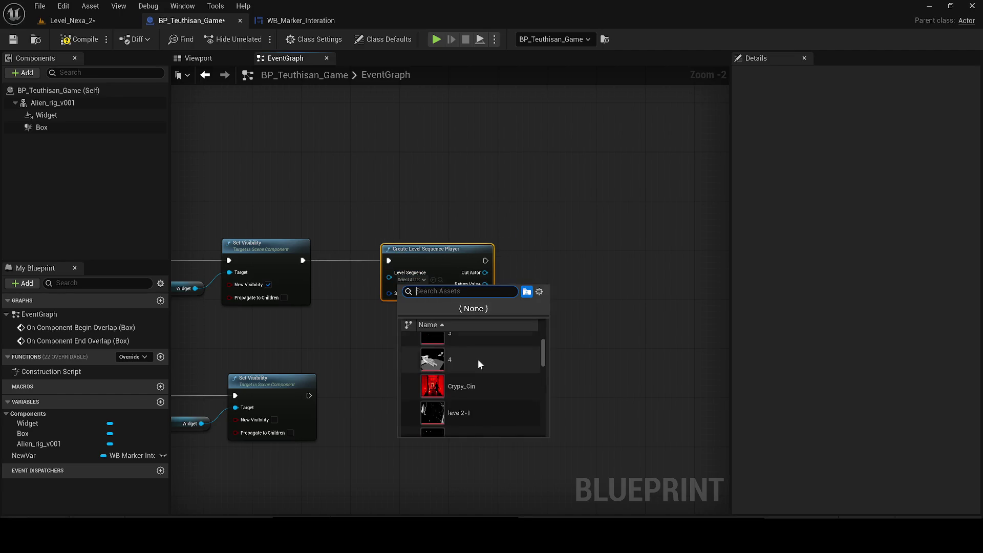
{"action": "left_click", "coordinate": [497, 392]}
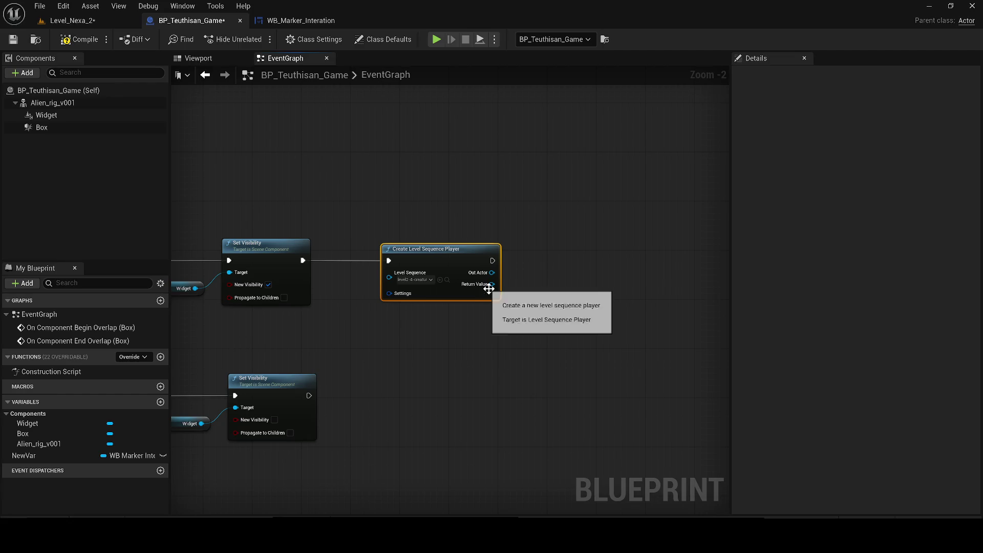
Add a Play (SequencePlayer) node from the sequence player's Return Value.
{"action": "left_click_drag", "start_coordinate": [486, 276], "coordinate": [583, 247]}
{"action": "type", "text": "play"}
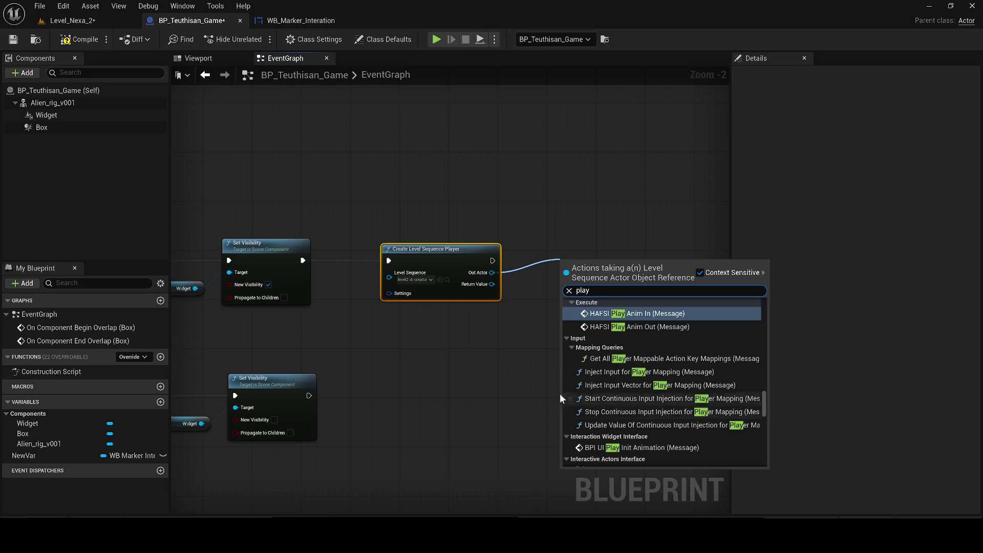
{"action": "key", "text": "Escape"}
{"action": "left_click_drag", "start_coordinate": [492, 283], "coordinate": [575, 279]}
{"action": "type", "text": "play"}
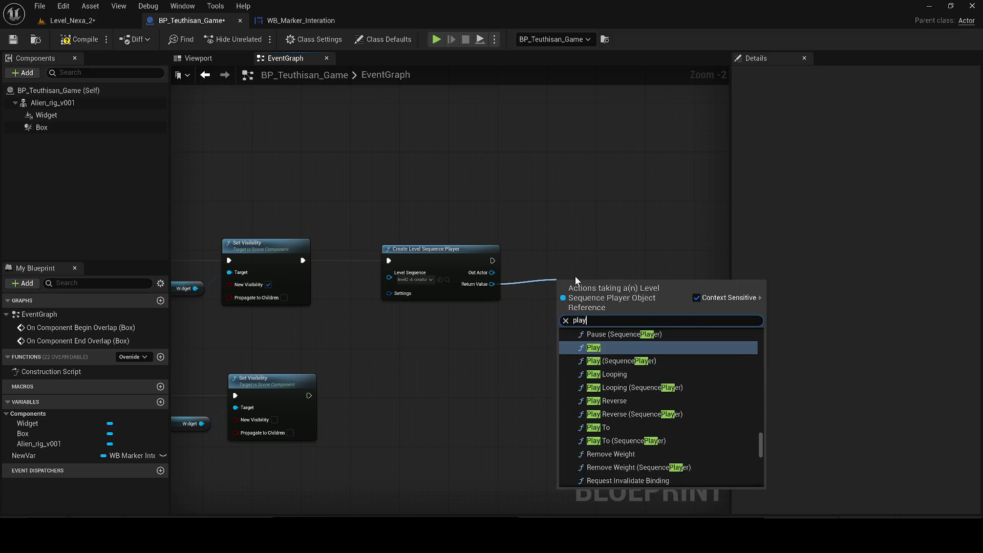
{"action": "key", "text": "Down"}
{"action": "key", "text": "Return"}
Wire the Play node's Target to the sequence player, then play-test Level_Nexa_2.
{"action": "left_click_drag", "start_coordinate": [605, 291], "coordinate": [671, 314]}
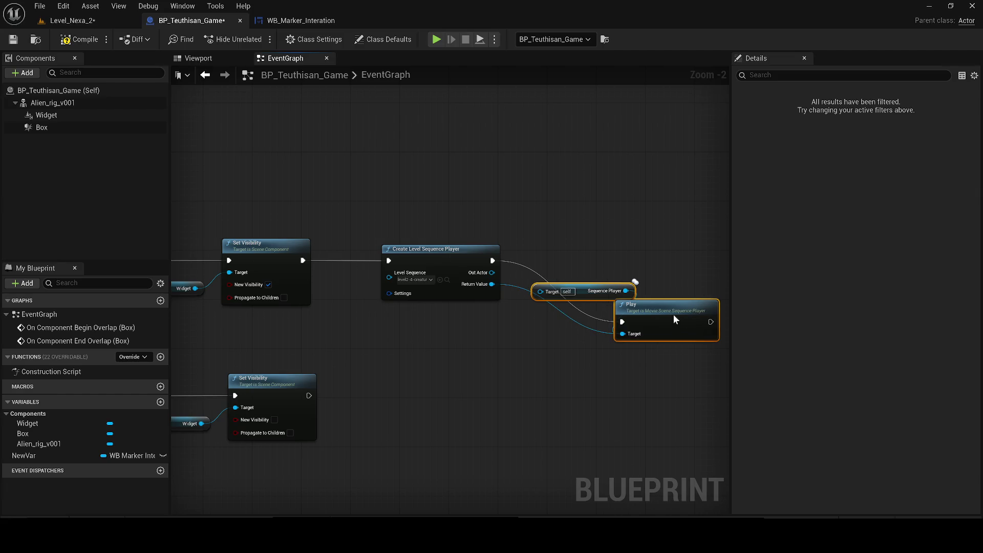
{"action": "left_click_drag", "start_coordinate": [540, 291], "coordinate": [493, 272]}
{"action": "left_click_drag", "start_coordinate": [636, 337], "coordinate": [686, 269]}
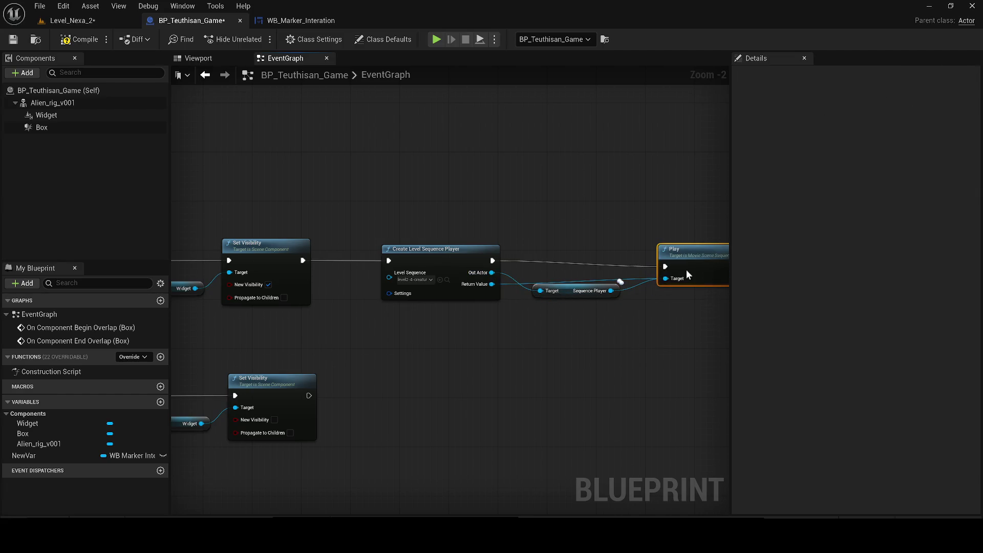
{"action": "left_click", "coordinate": [66, 20]}
{"action": "left_click", "coordinate": [257, 38]}
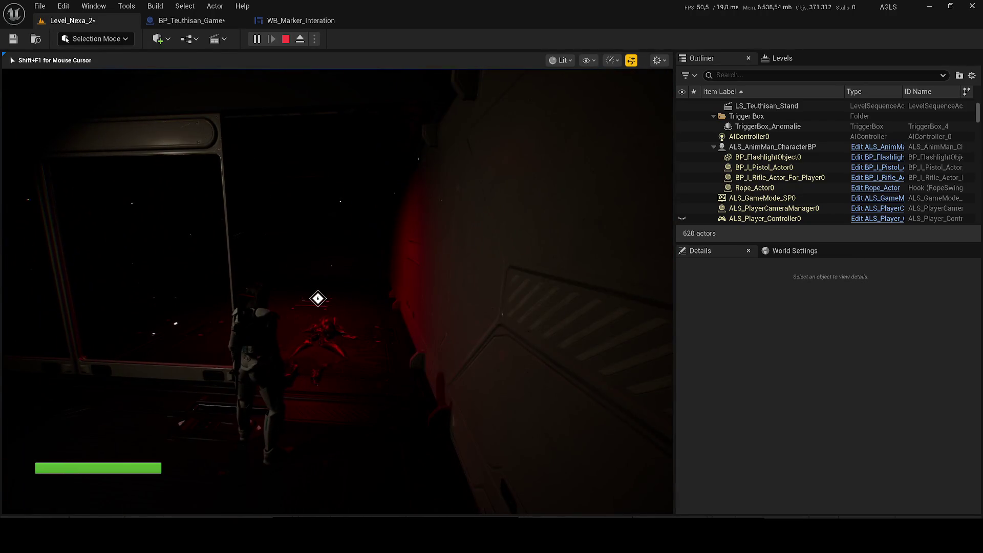
Stop the play test, save BP_Teuthisan_Game and Level_Nexa_2, and open level2-4-creature from Cinematics.
{"action": "key", "text": "Escape"}
{"action": "left_click", "coordinate": [192, 20]}
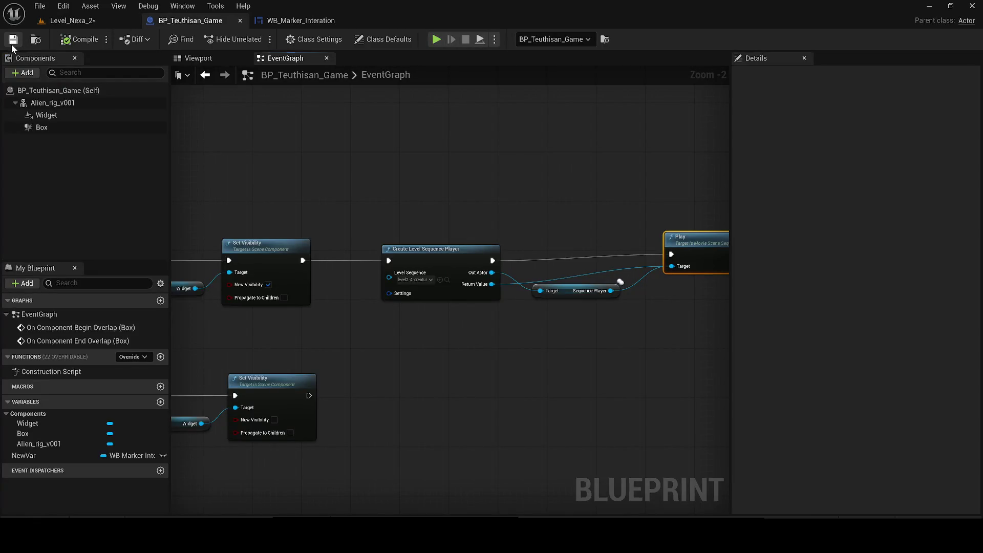
{"action": "left_click", "coordinate": [69, 20]}
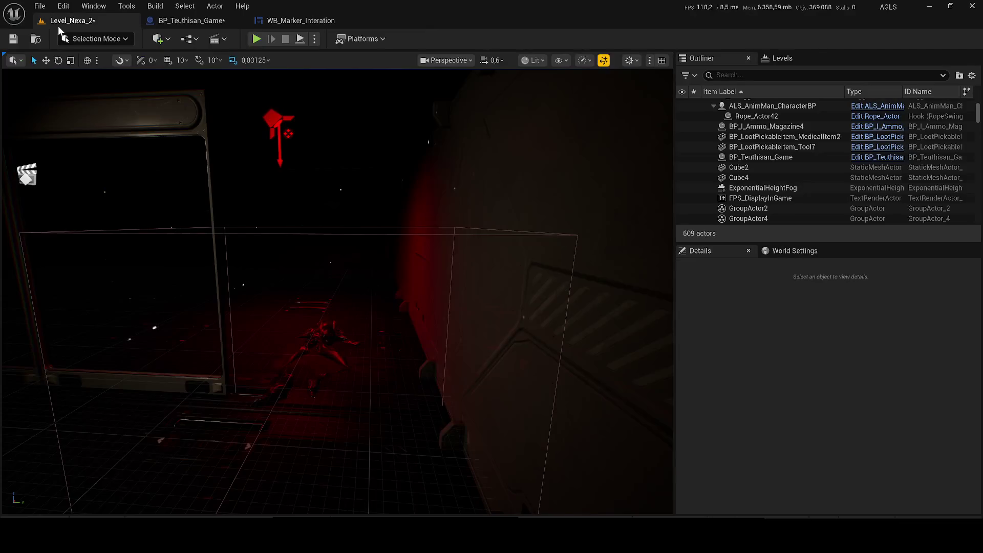
{"action": "left_click", "coordinate": [13, 39]}
{"action": "left_click", "coordinate": [223, 40]}
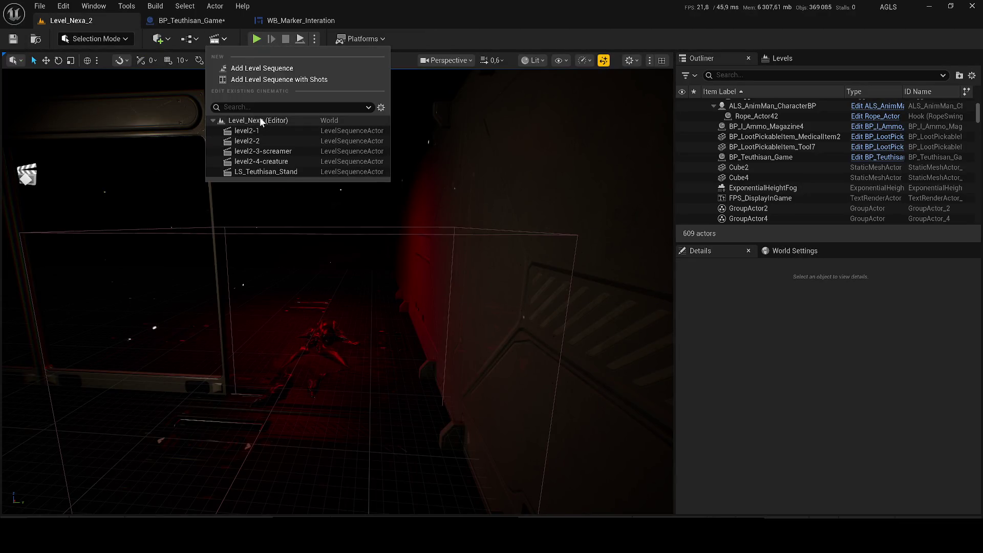
{"action": "left_click", "coordinate": [278, 163]}
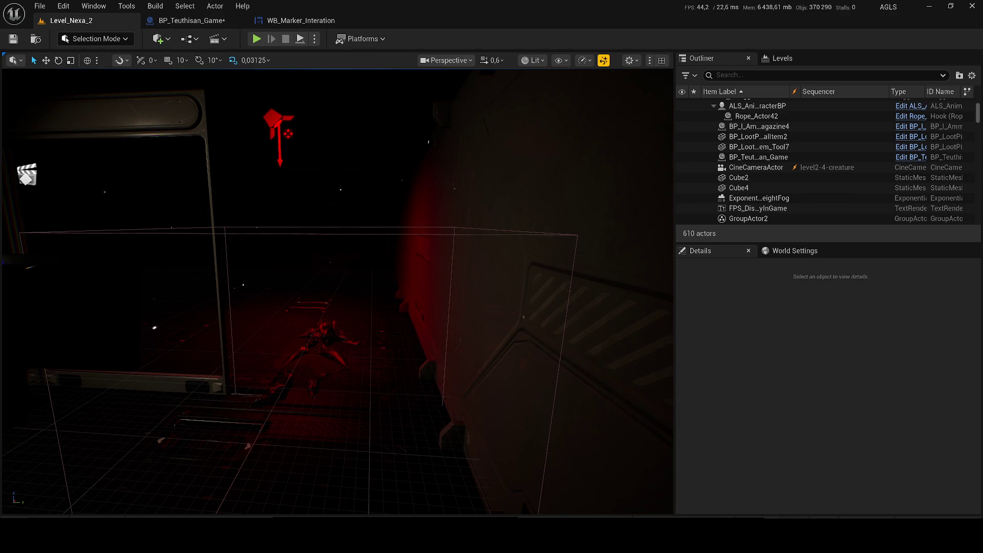
Preview the level2-4-creature shot in Game View, check the CameraComponent, close Sequencer, and play-test.
{"action": "key", "text": "g"}
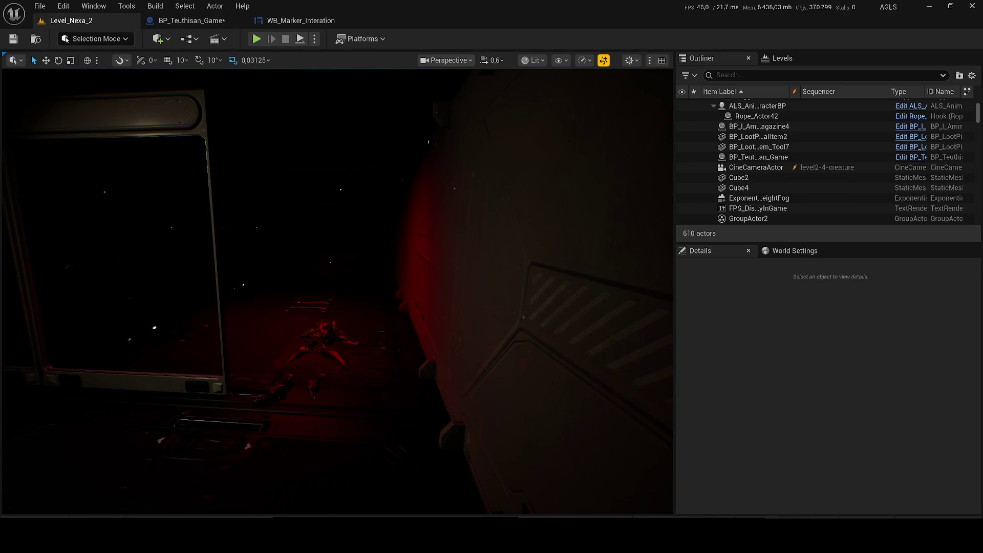
{"action": "key", "text": "space"}
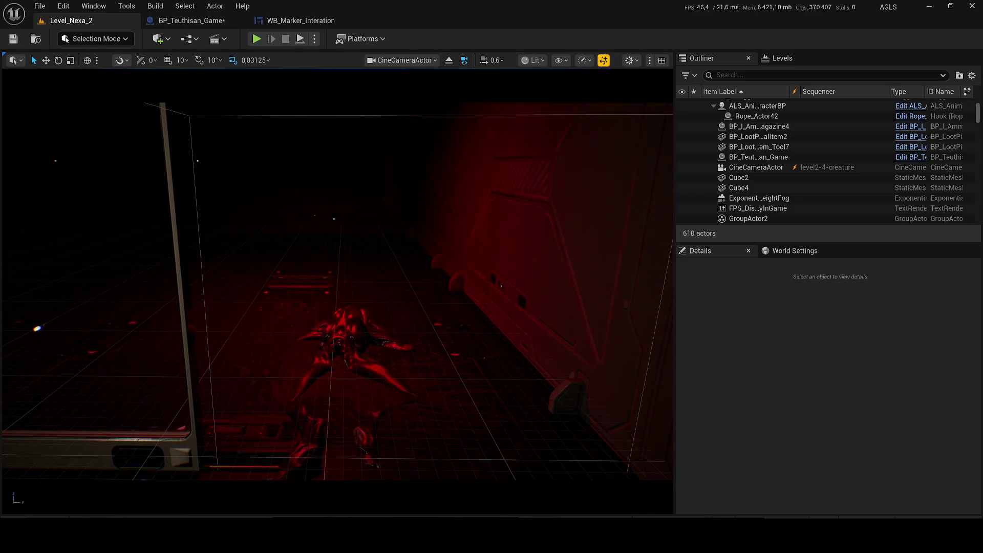
{"action": "left_click", "coordinate": [756, 168]}
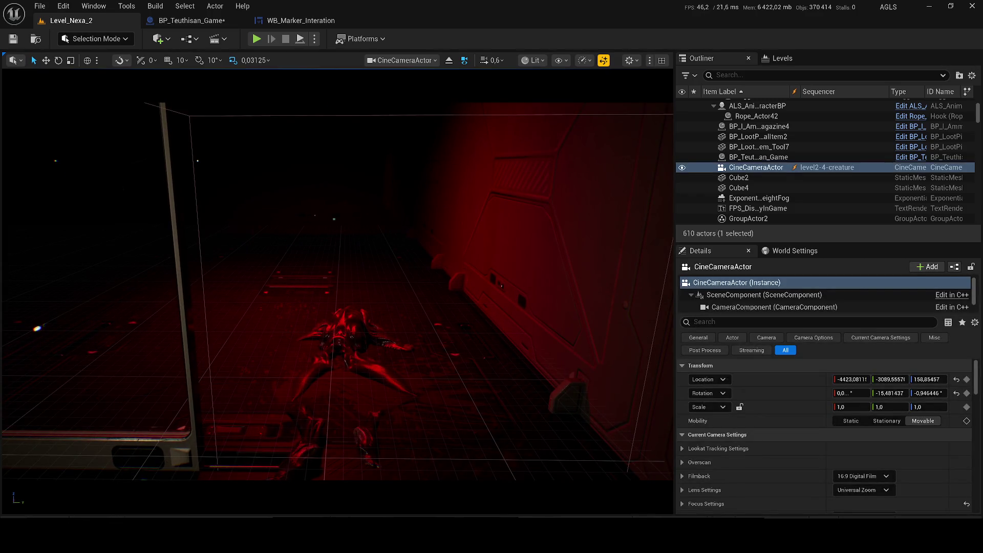
{"action": "left_click", "coordinate": [774, 308]}
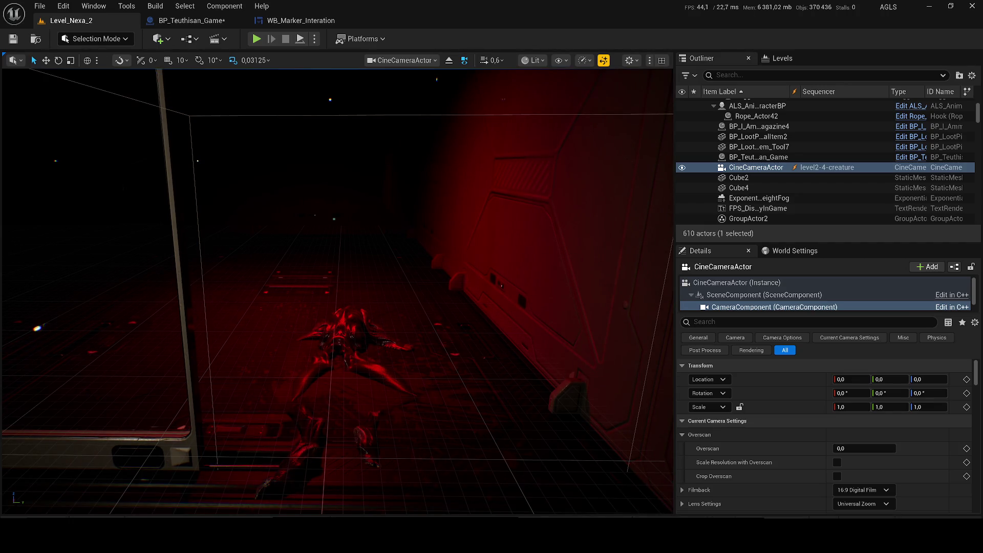
{"action": "key", "text": "Delete"}
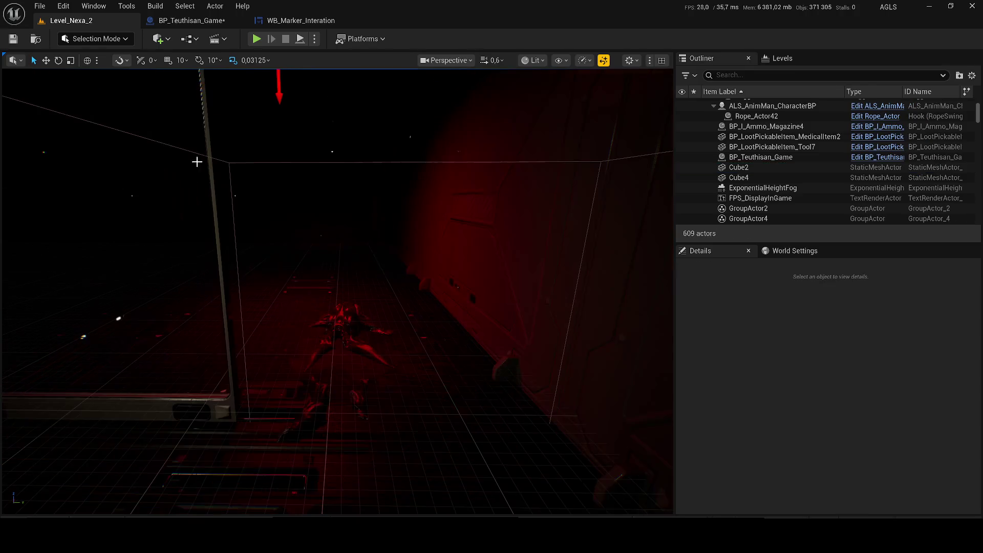
{"action": "left_click", "coordinate": [257, 39]}
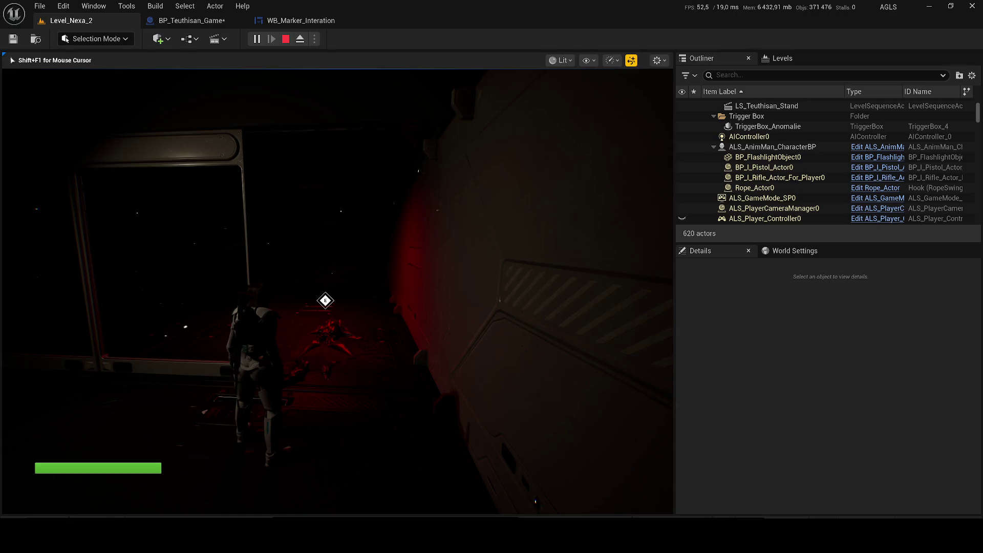
Restart the play test, toggle the gameplay debugger, then stop and look into the room.
{"action": "key", "text": "Escape"}
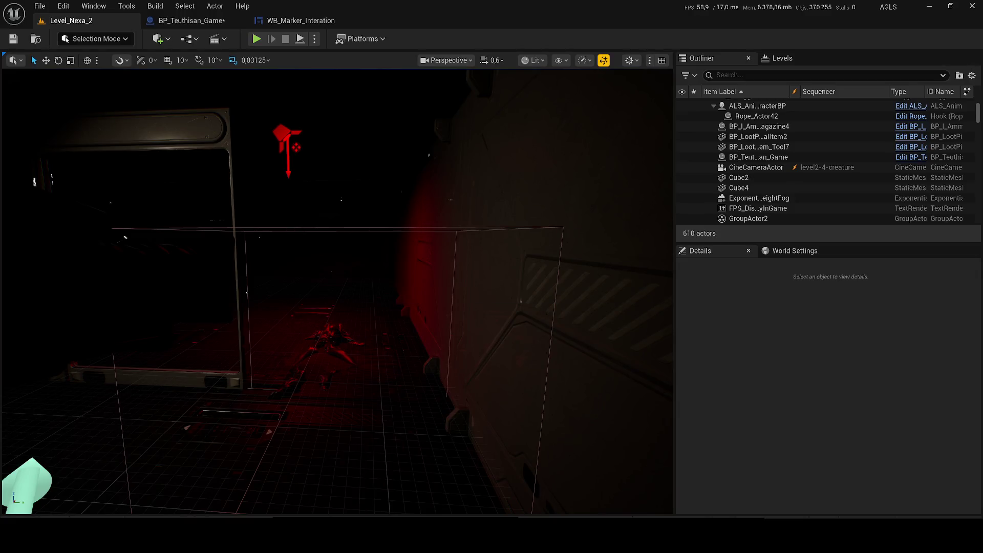
{"action": "left_click", "coordinate": [256, 39]}
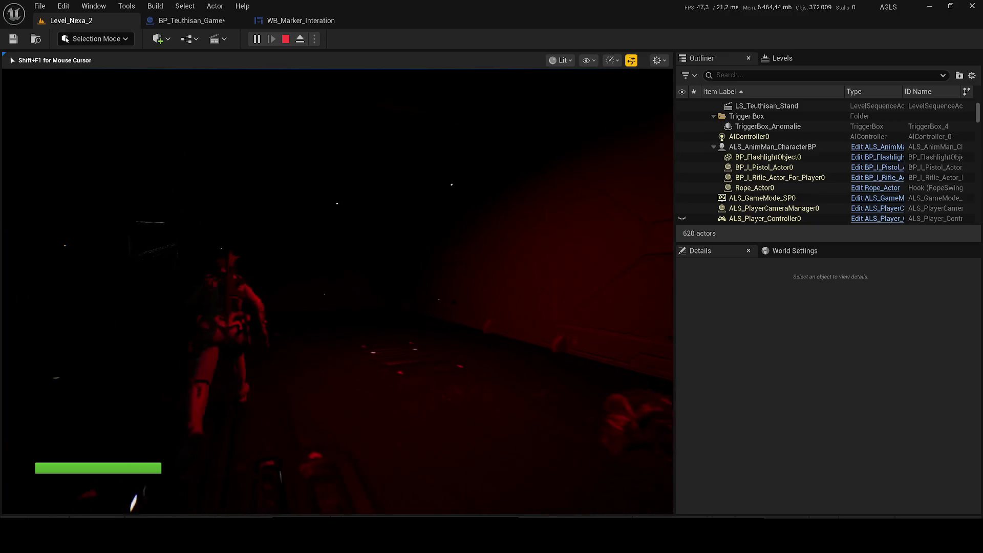
{"action": "key", "text": "apostrophe"}
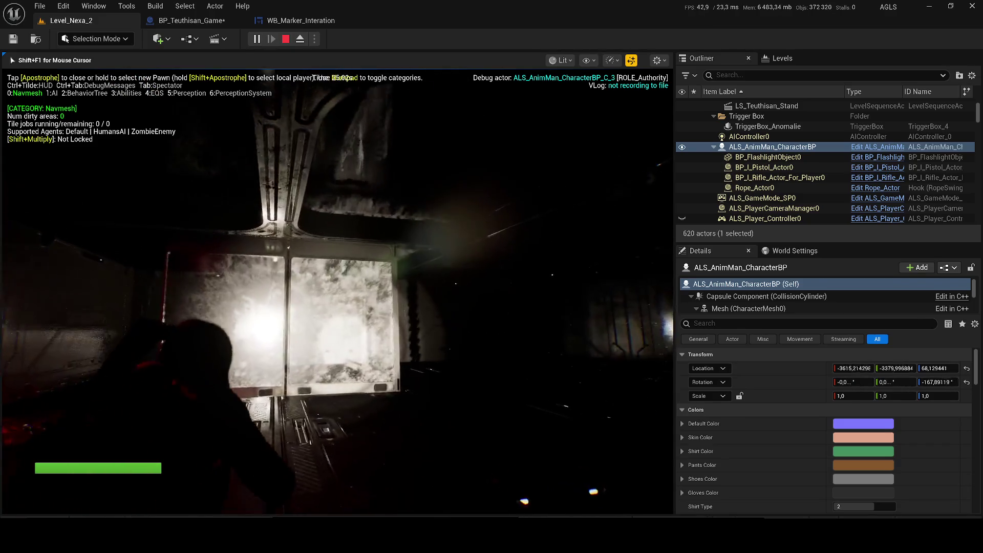
{"action": "key", "text": "Escape"}
{"action": "left_click_drag", "start_coordinate": [315, 176], "coordinate": [323, 480]}
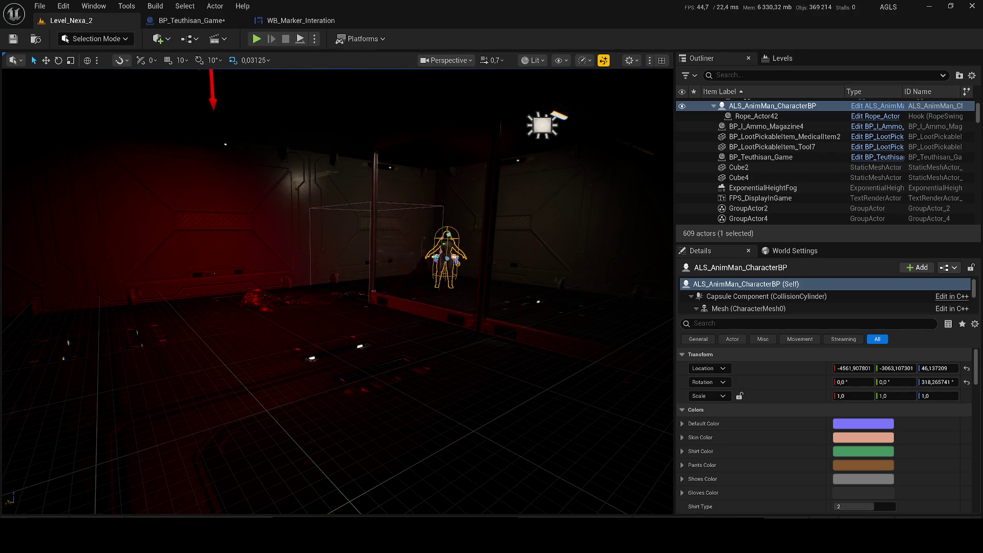
Exit Steam from the system tray and clear all Windows notifications.
{"action": "left_click", "coordinate": [863, 540]}
{"action": "right_click", "coordinate": [863, 481]}
{"action": "left_click", "coordinate": [866, 471]}
{"action": "left_click", "coordinate": [970, 541]}
{"action": "left_click", "coordinate": [933, 409]}
{"action": "left_click", "coordinate": [522, 246]}
Open the level sequence from the Cinematics toolbar dropdown.
{"action": "left_click_drag", "start_coordinate": [474, 237], "coordinate": [350, 202]}
{"action": "right_click", "coordinate": [349, 201]}
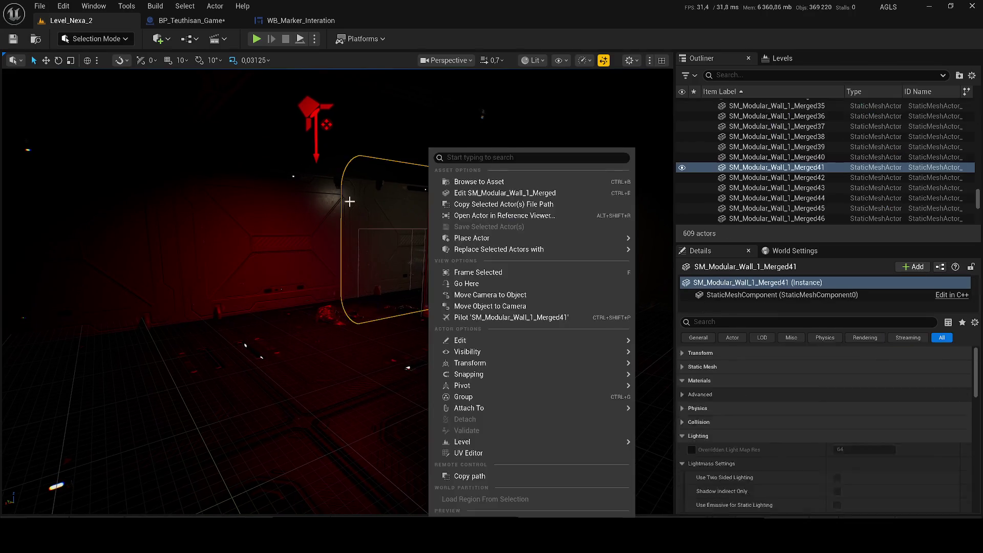
{"action": "left_click", "coordinate": [216, 39]}
{"action": "left_click", "coordinate": [282, 158]}
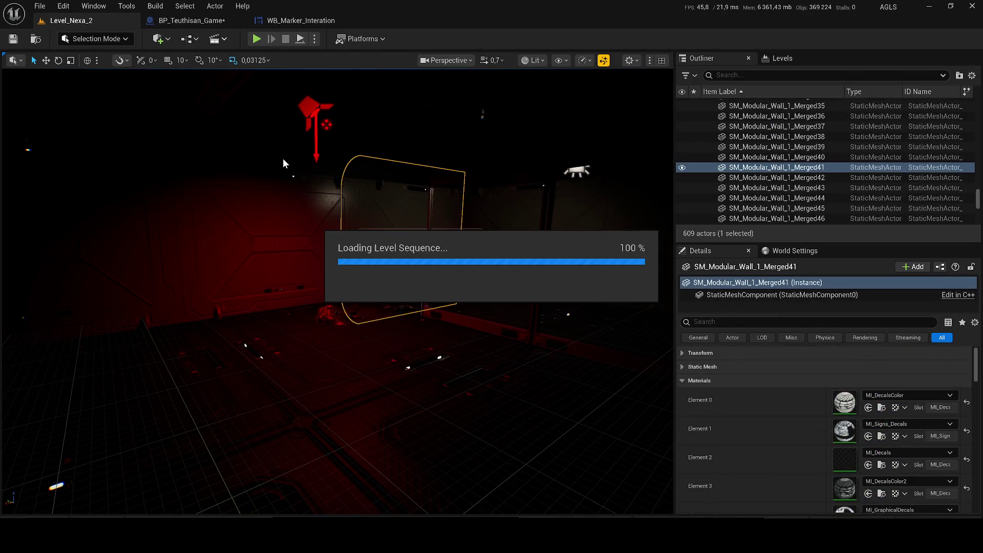
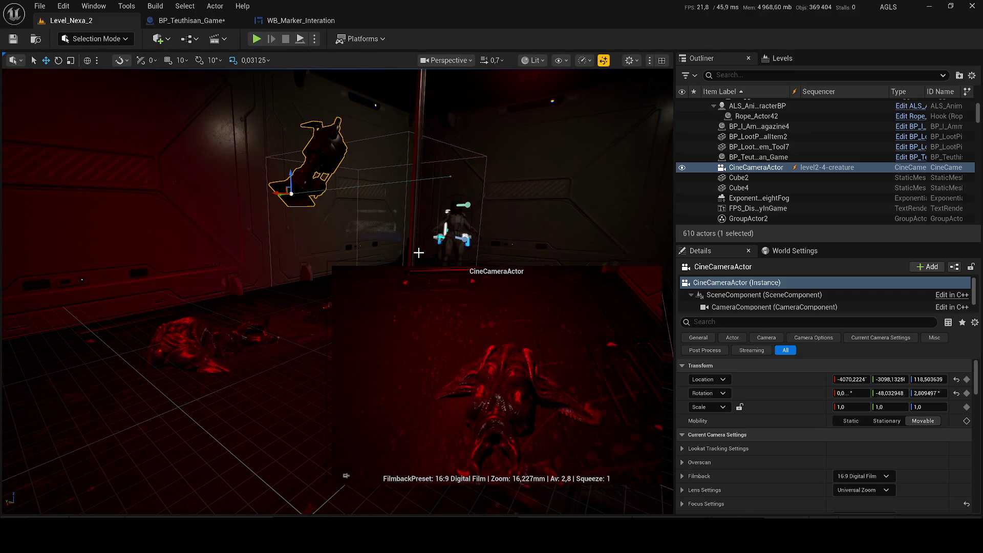
Select the MedicalItem2 pickup in the level, then switch to the BP_Teuthisan_Game blueprint and save it.
{"action": "left_click", "coordinate": [727, 137]}
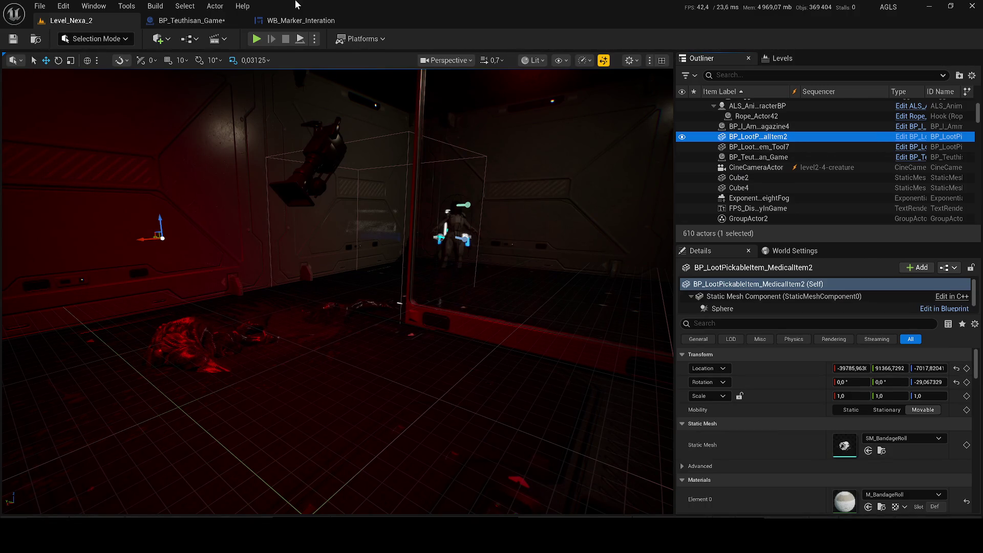
{"action": "left_click", "coordinate": [189, 21]}
{"action": "left_click", "coordinate": [9, 44]}
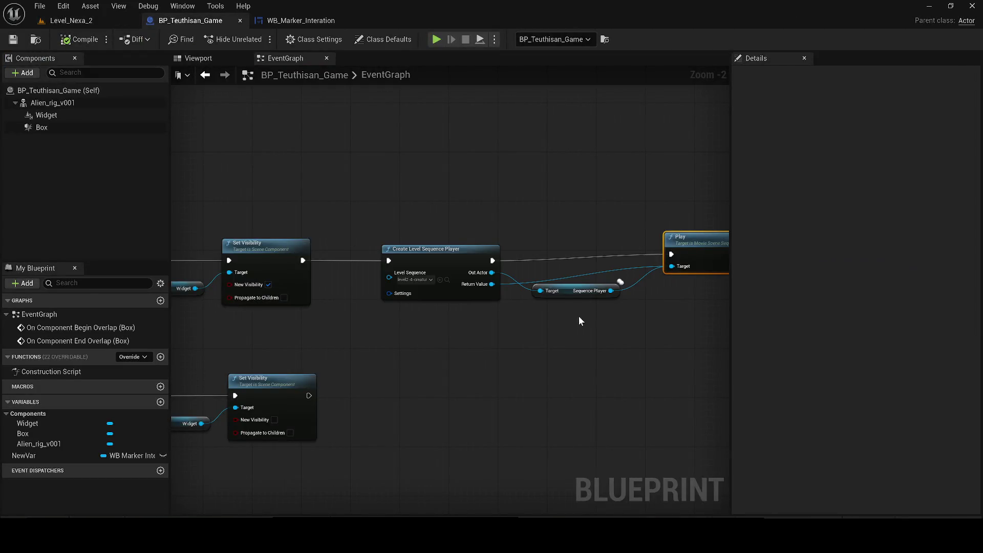
Search all Content for 'marker' with no class filter, listing 17 assets, and select the Marker texture.
{"action": "key", "text": "ctrl+space"}
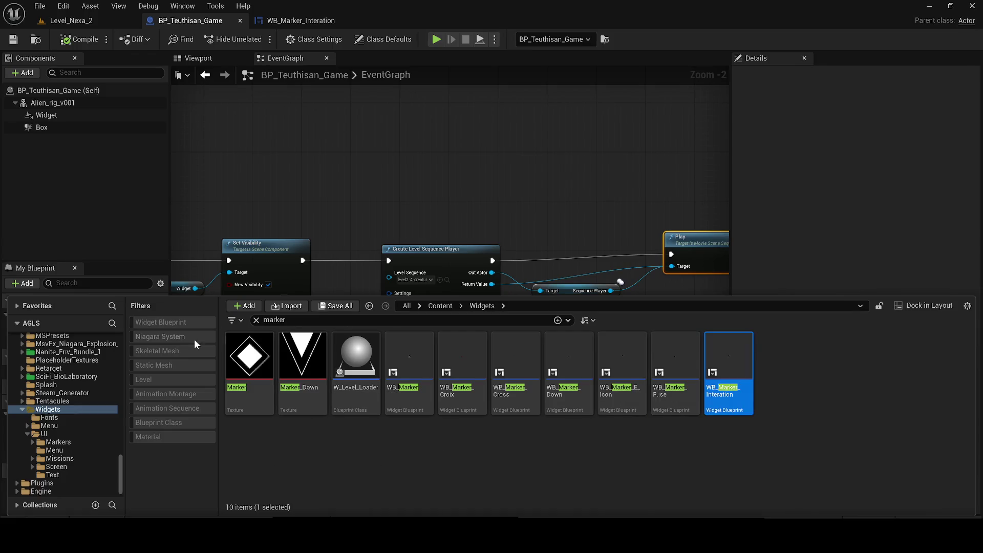
{"action": "left_click", "coordinate": [176, 421]}
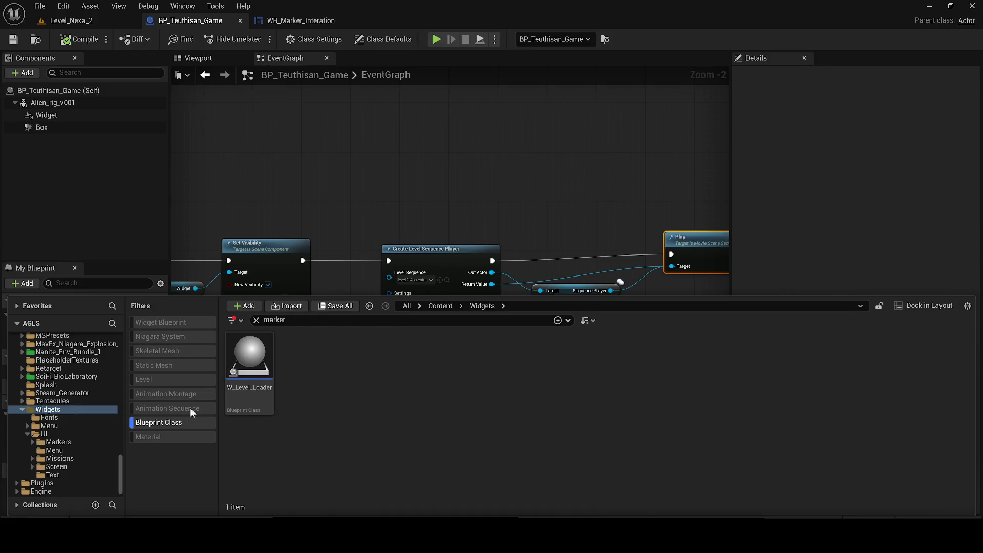
{"action": "left_click", "coordinate": [445, 306]}
{"action": "left_click", "coordinate": [285, 319]}
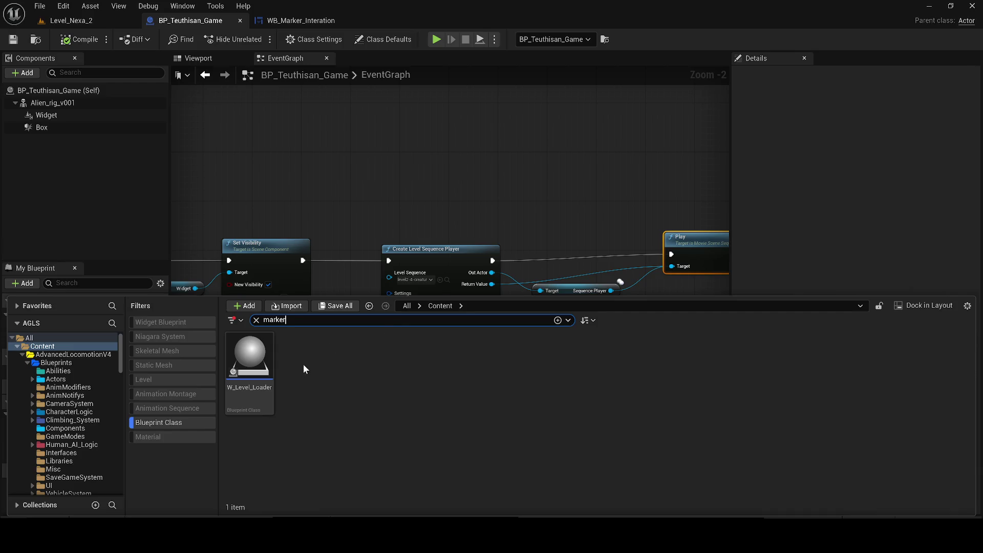
{"action": "left_click", "coordinate": [192, 421]}
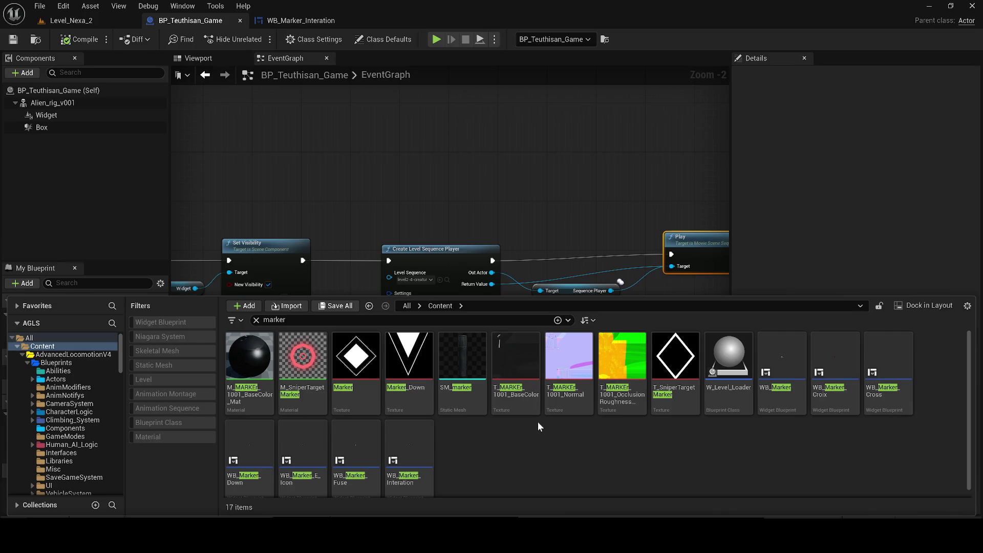
{"action": "left_click", "coordinate": [355, 359]}
{"action": "left_click", "coordinate": [262, 320]}
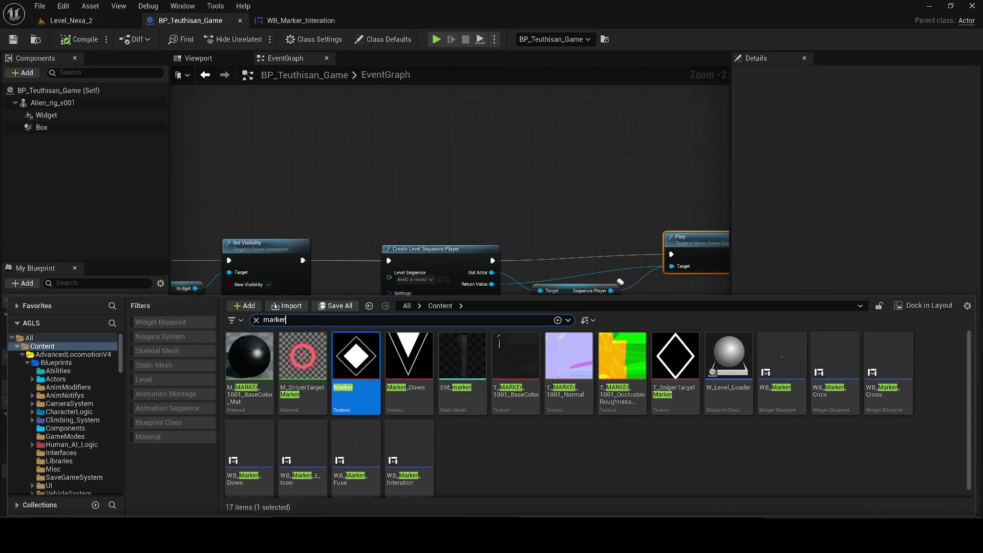
Search the content for 'inter', browse the 396 results, then close the asset browser.
{"action": "type", "text": "inter"}
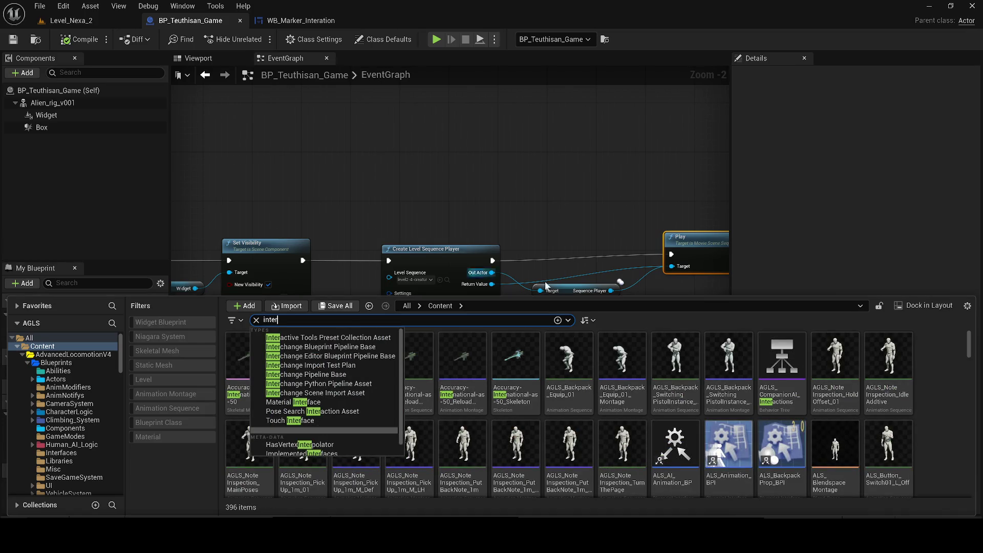
{"action": "key", "text": "Escape"}
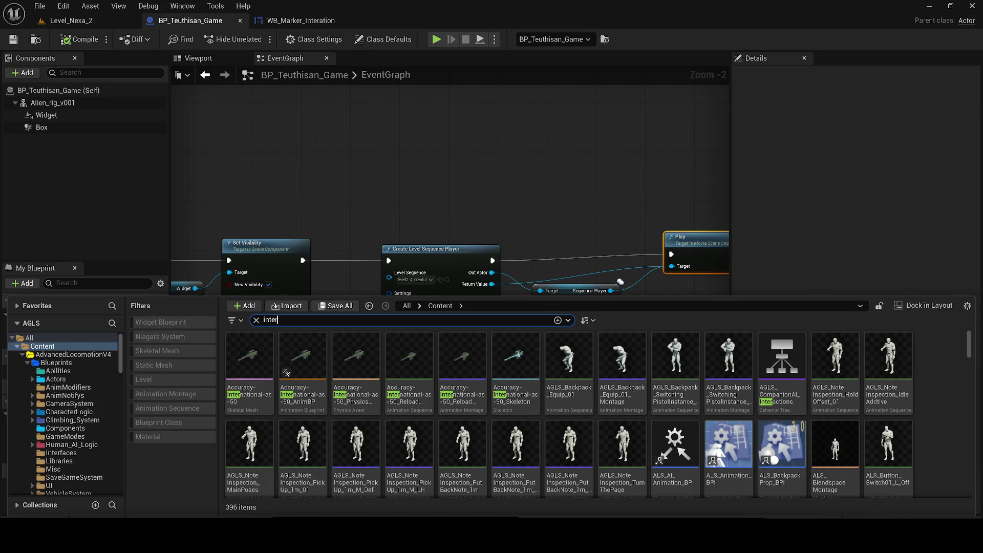
{"action": "scroll", "coordinate": [721, 450], "scroll_direction": "down", "scroll_amount": 3}
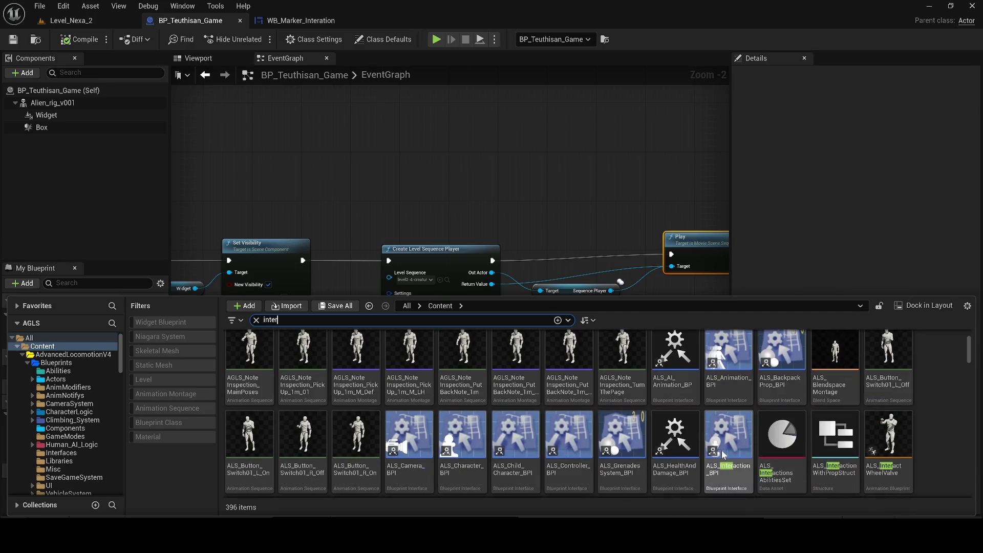
{"action": "scroll", "coordinate": [936, 399], "scroll_direction": "down", "scroll_amount": 5}
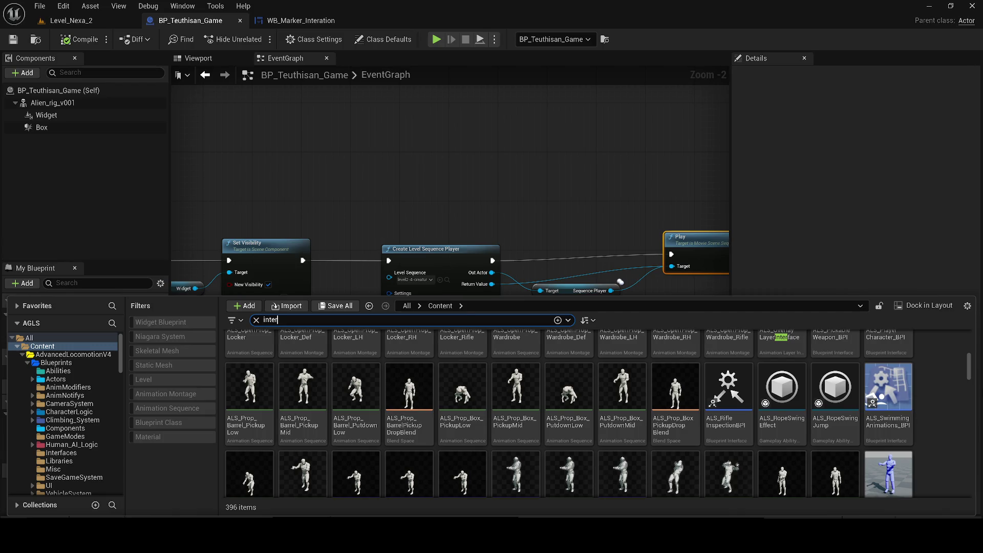
{"action": "key", "text": "ctrl+space"}
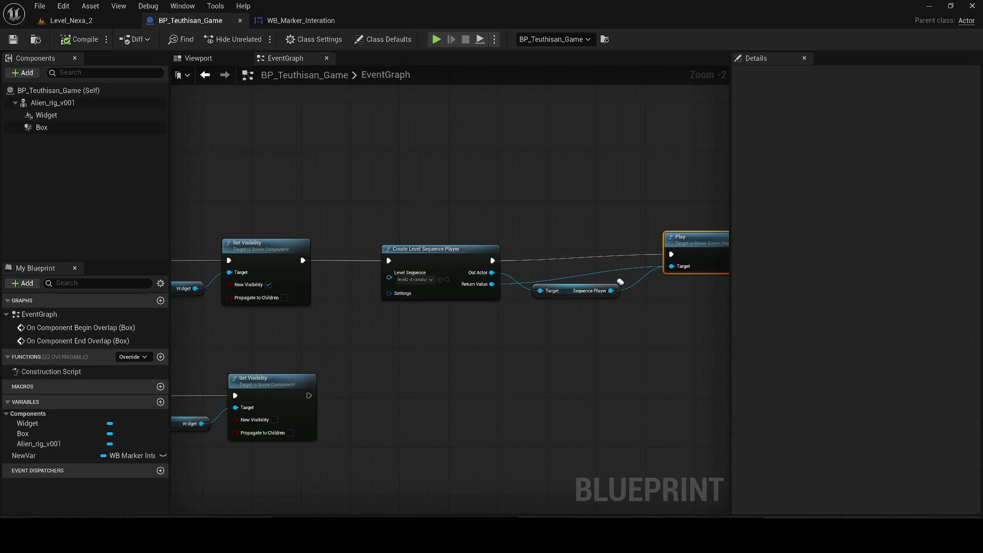